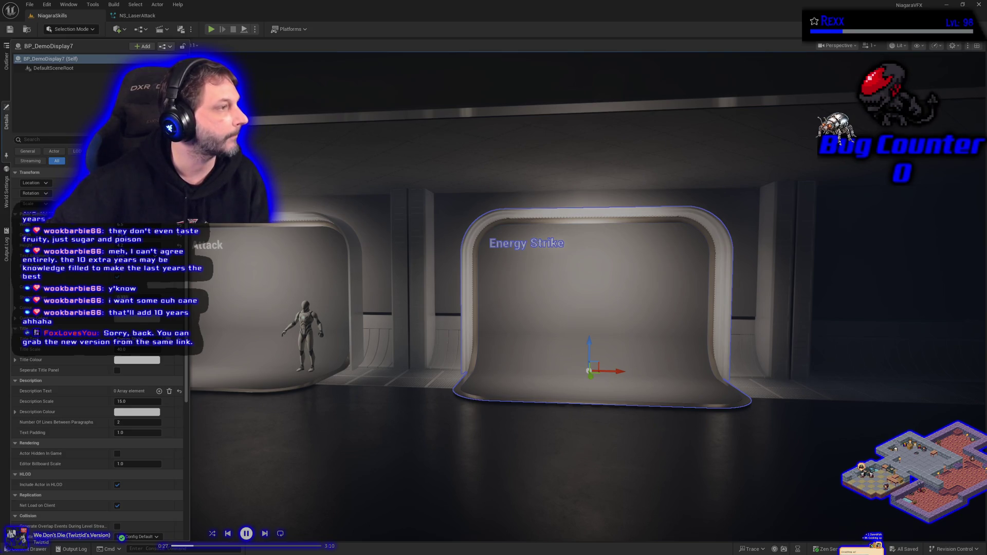
Download Microscape-Windows.zip from the shared MFG Beta Drive folder, show it in its folder, and close the tab
key(alt+Tab)
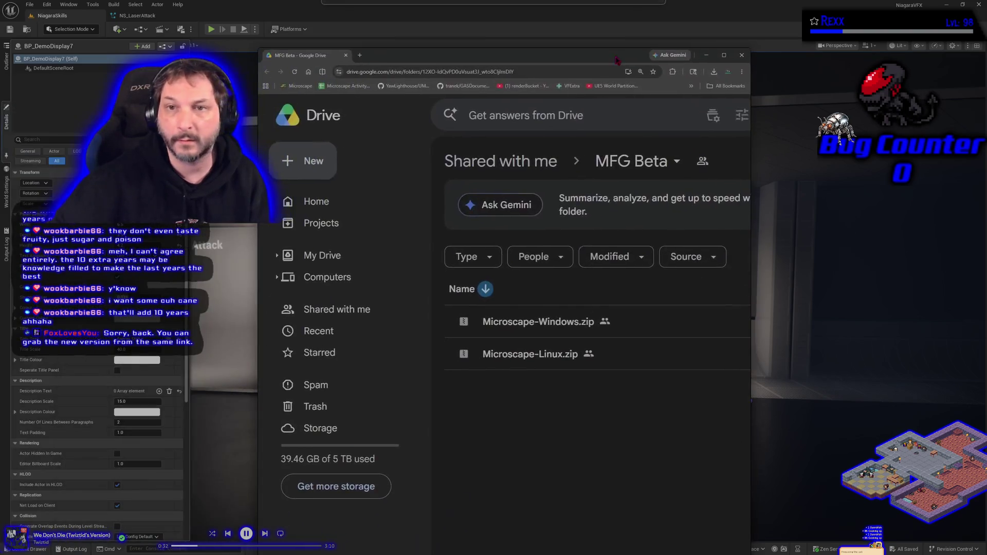
click(724, 55)
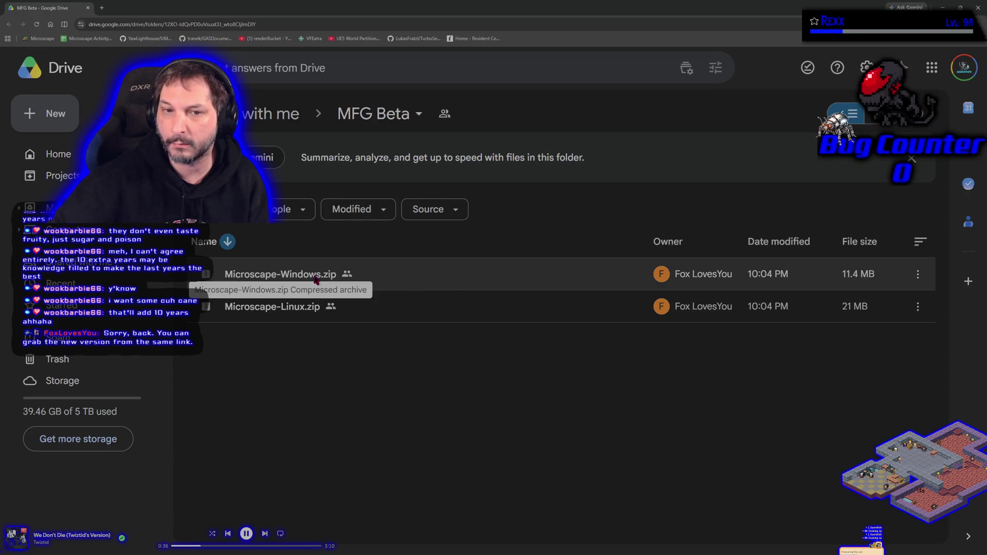
click(918, 274)
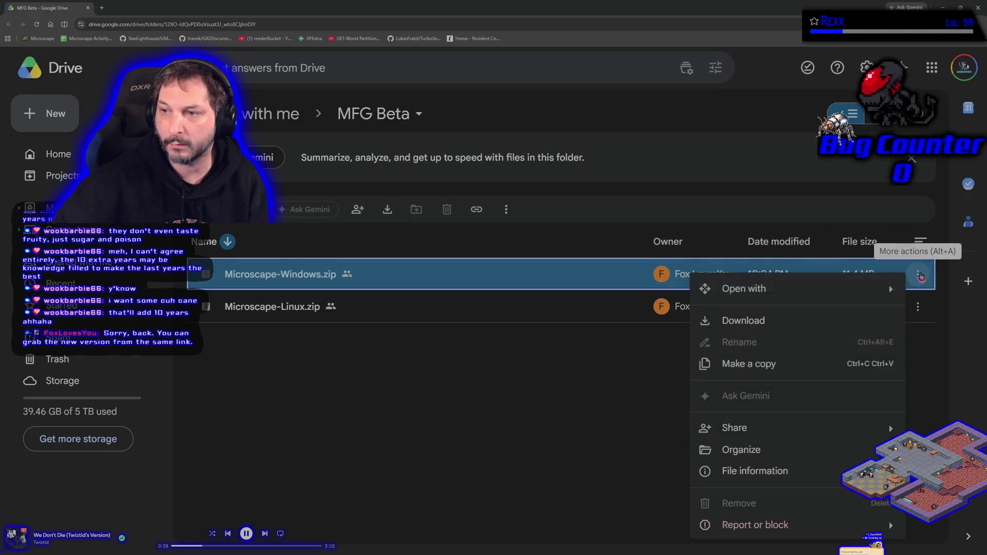
click(748, 321)
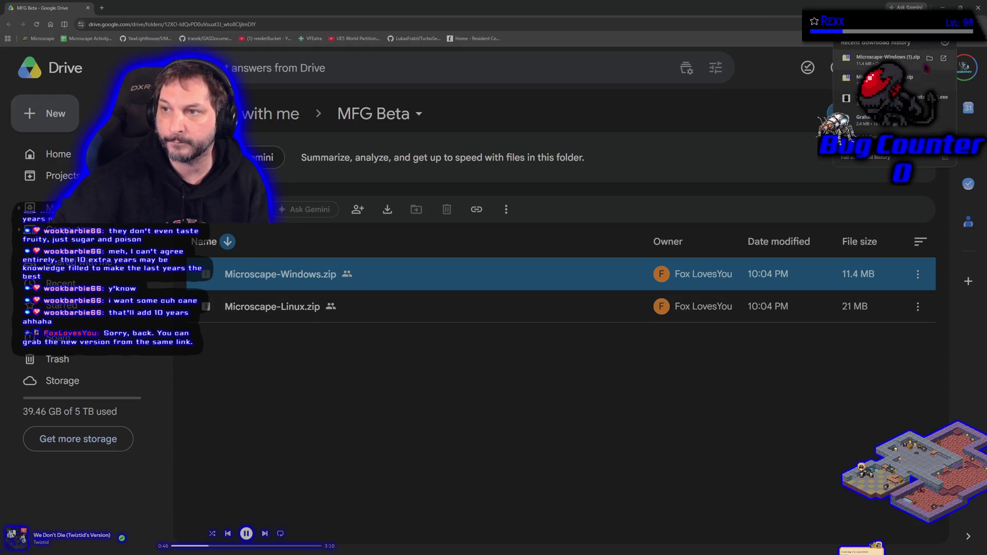
click(930, 58)
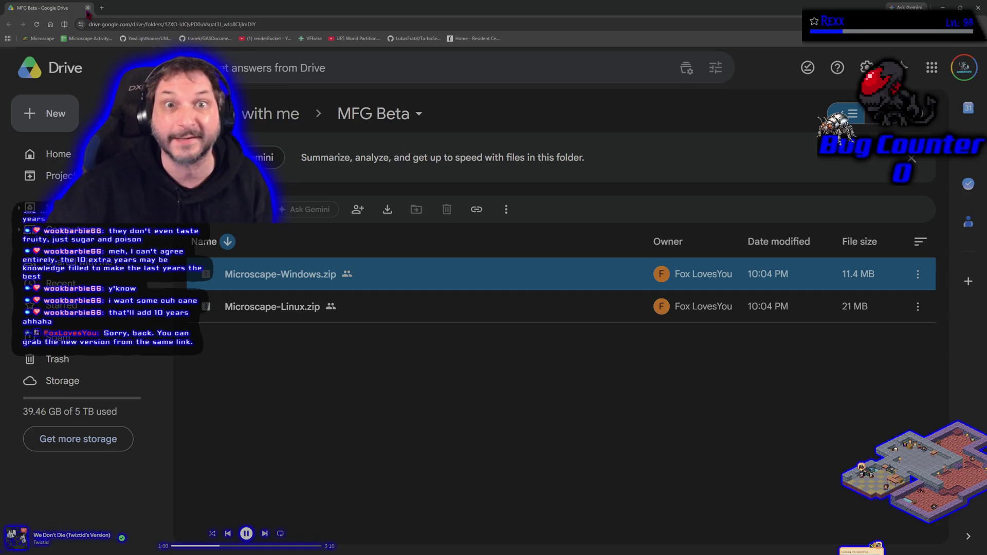
click(88, 9)
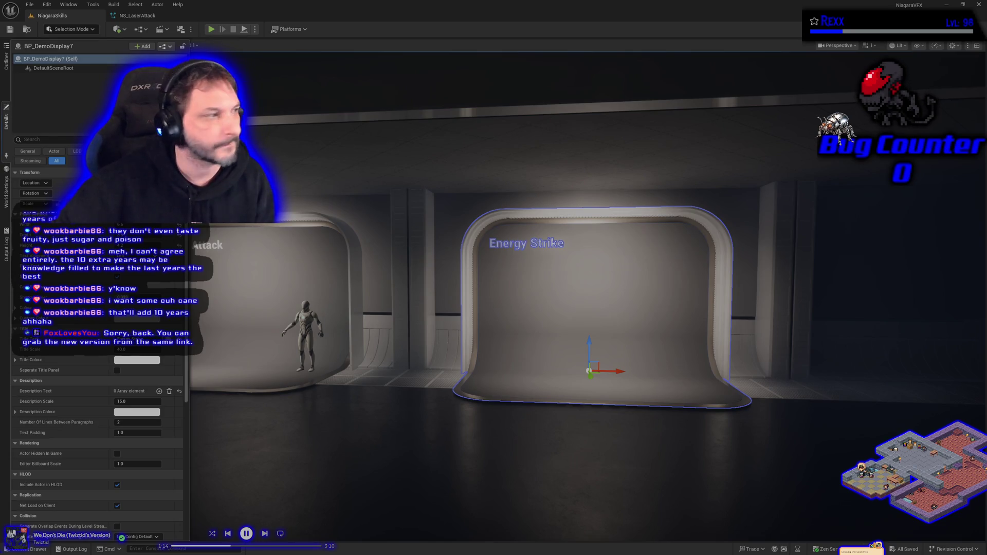
Drag the Microscape Field Guide window into view and maximize it over the editor
mouse_move(0, 241)
mouse_down()
mouse_move(319, 246)
mouse_move(666, 146)
mouse_up()
click(672, 145)
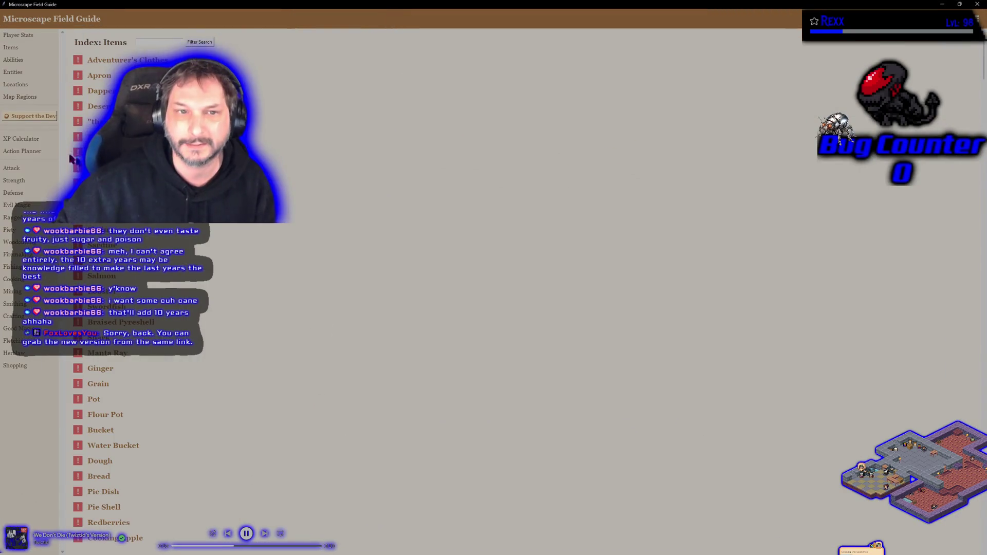
Open the Player Stats profile listing skill progression and ability levels
click(31, 36)
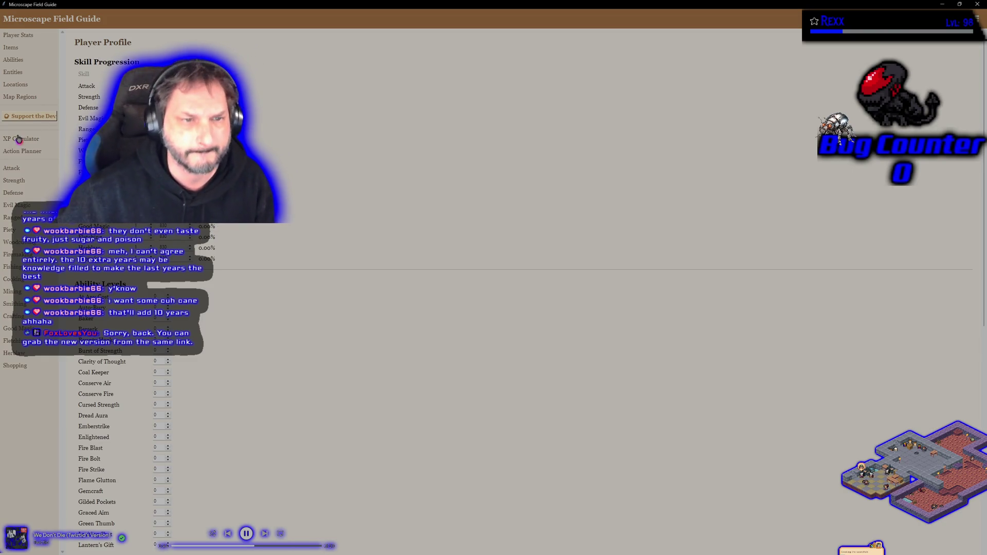
Open the Action Planner showing the default plan's Stage 1
click(17, 151)
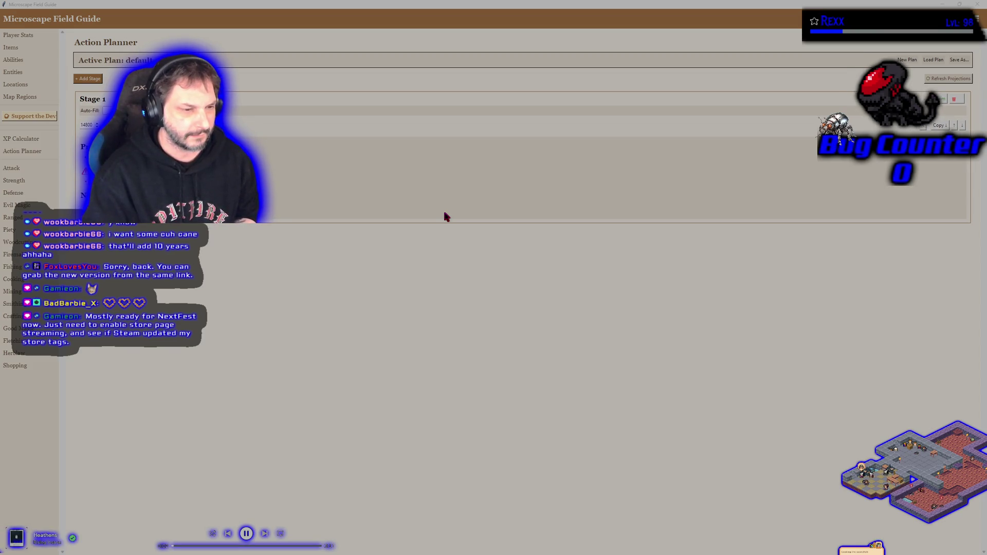
click(363, 354)
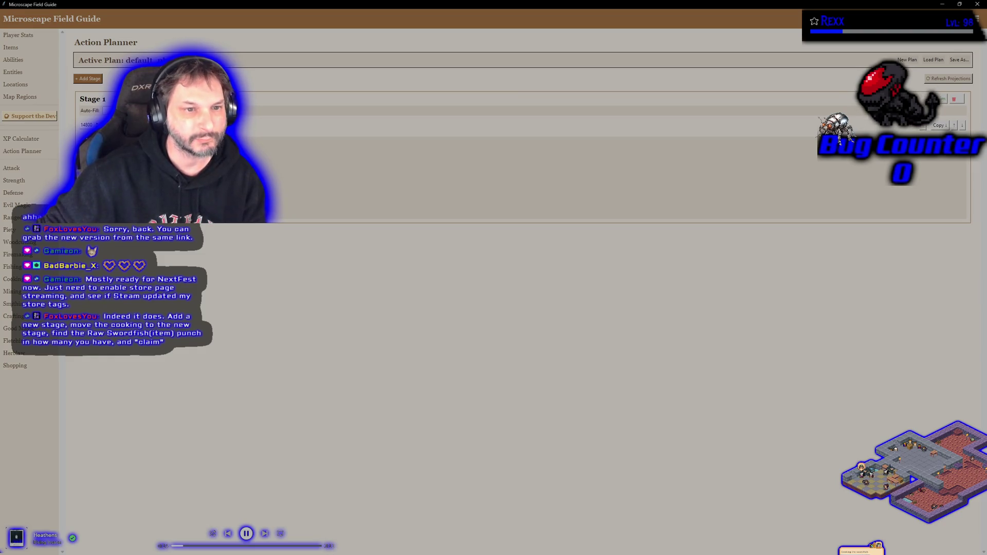
Remove the item entry from Stage 1 and add a new stage to the default plan
click(924, 128)
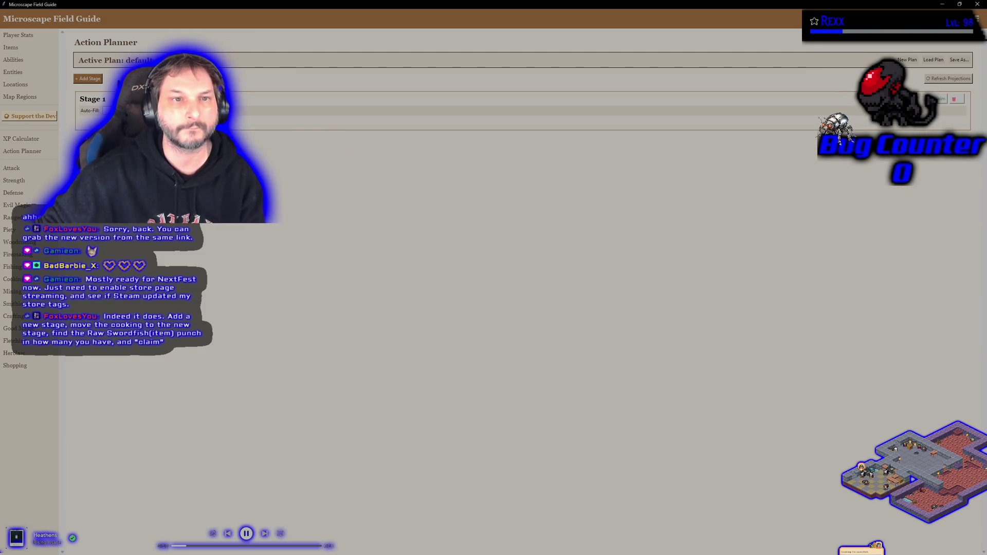
click(99, 80)
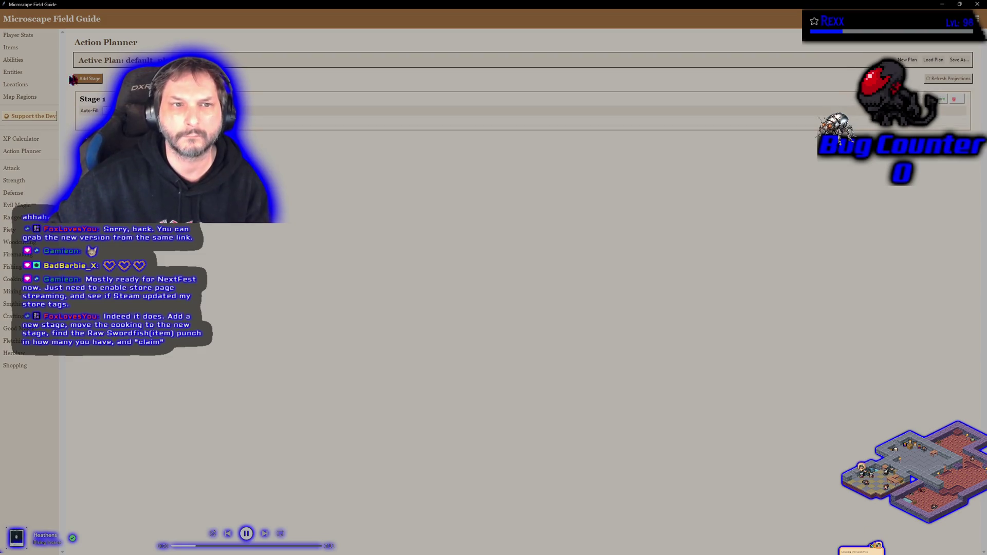
click(89, 80)
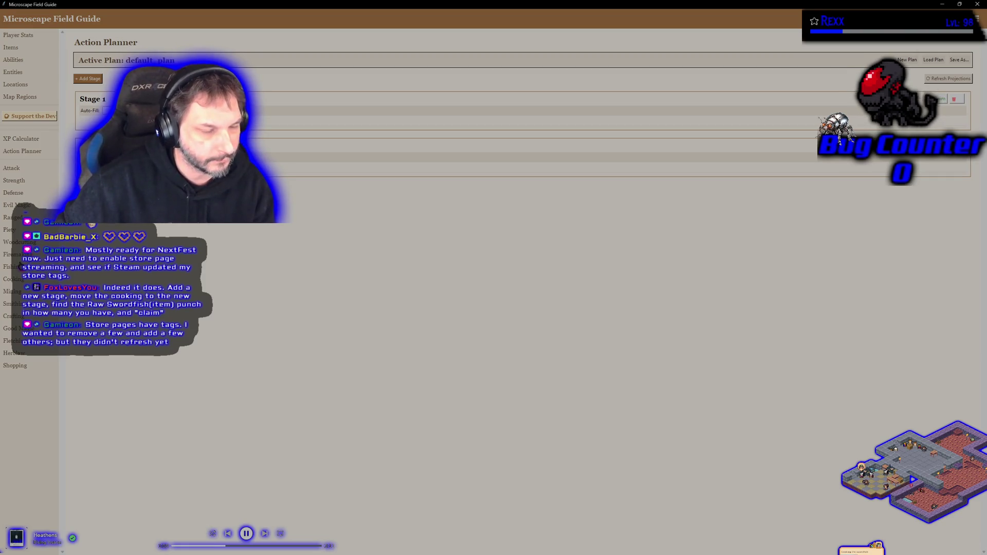
Pin the Swordfish cooking recipe to the planner
click(19, 282)
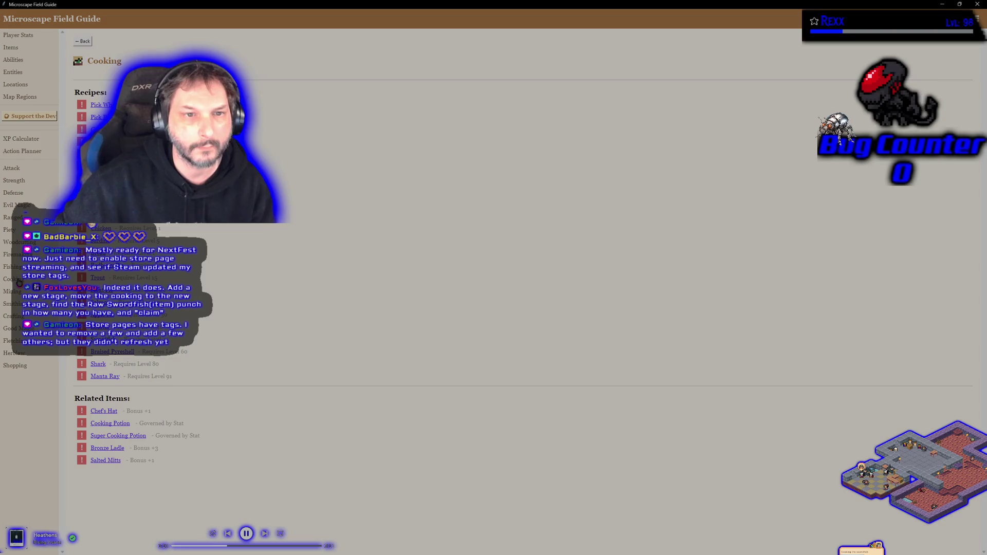
click(100, 339)
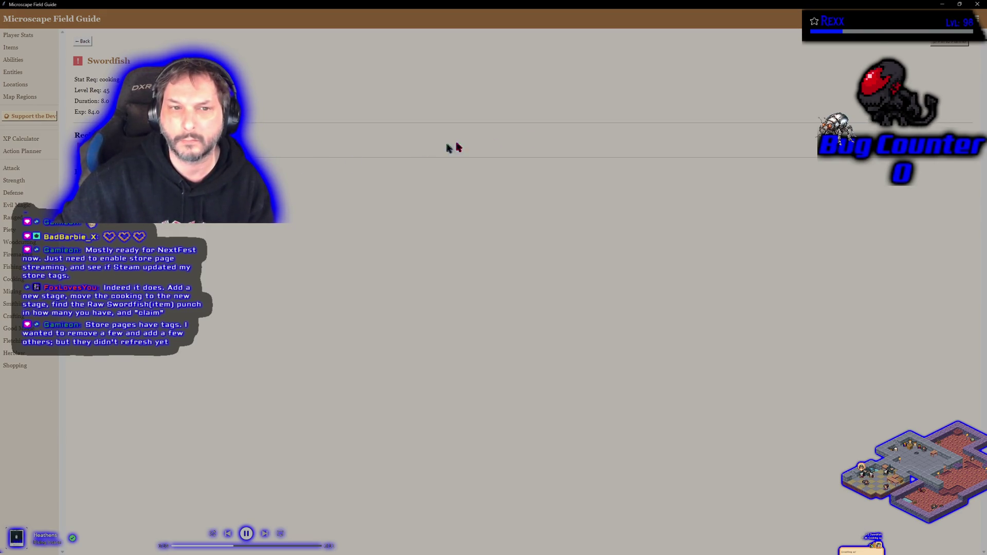
click(948, 44)
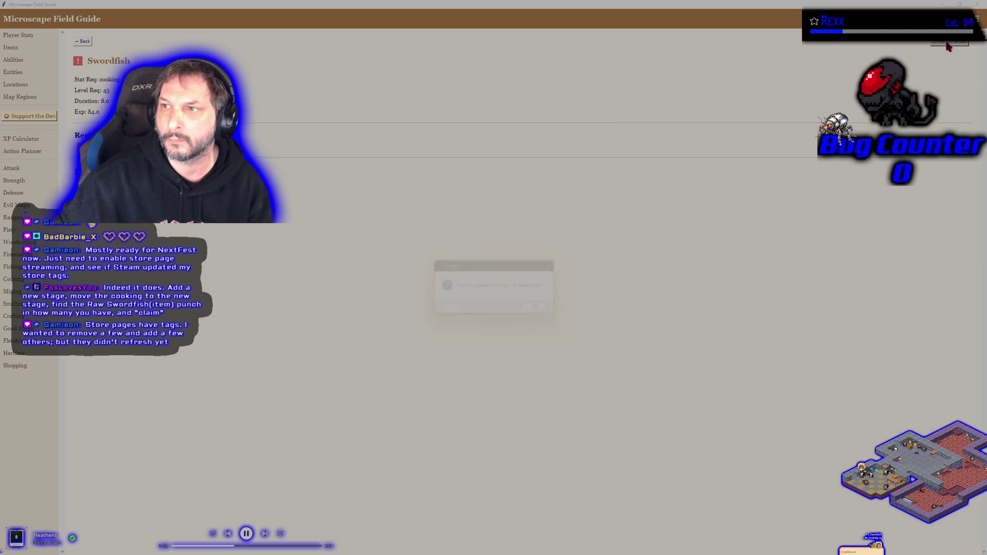
click(538, 307)
Set Stage 1's Swordfish recipe quantity to 14800 and shrink the guide to a window
click(22, 151)
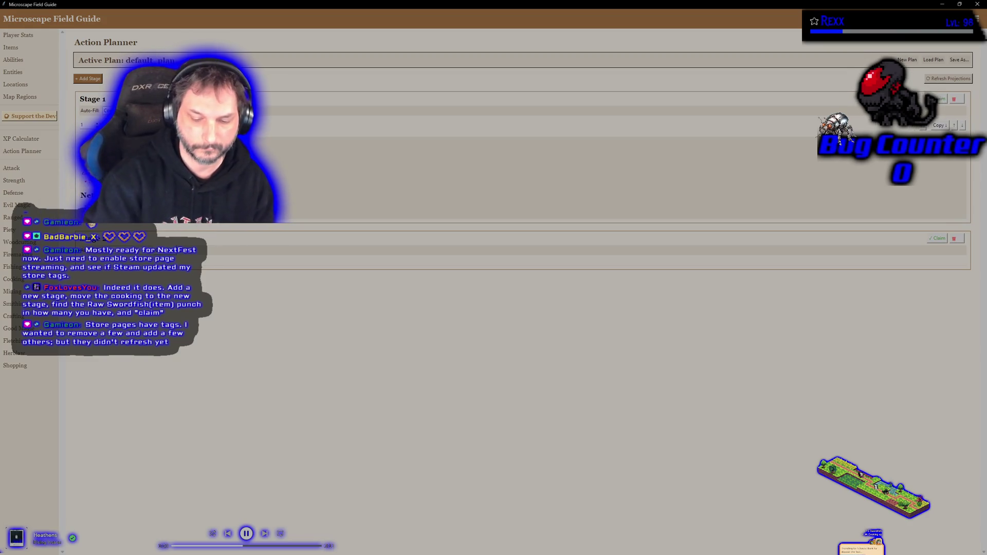
text(4800)
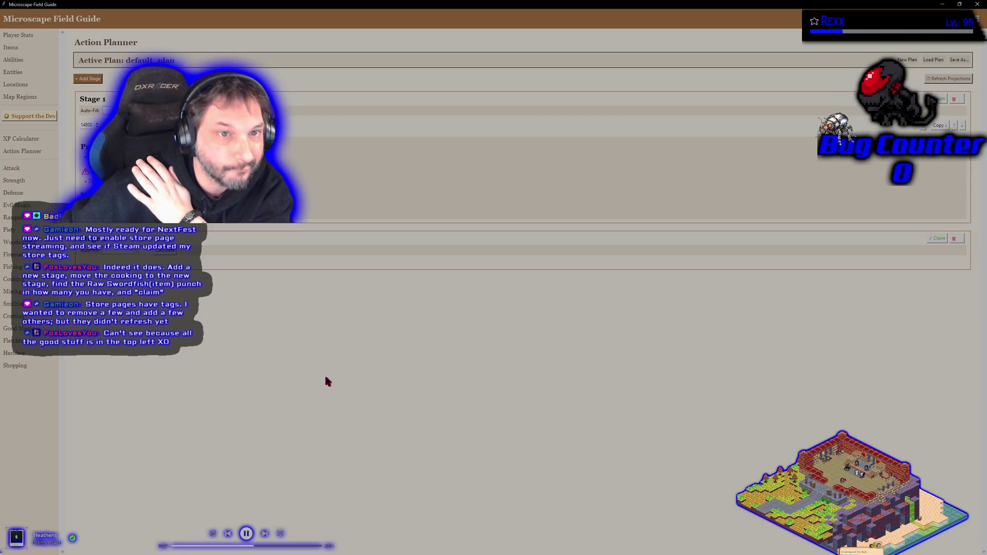
mouse_move(325, 4)
mouse_down()
mouse_move(303, 6)
mouse_move(446, 108)
mouse_move(317, 46)
mouse_up()
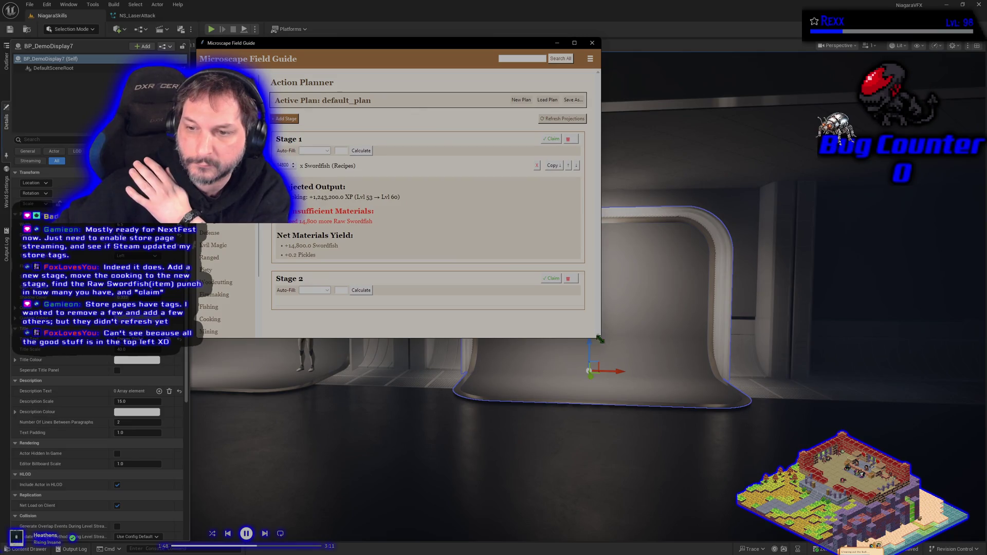
Resize the guide window over the editor and search the whole guide for swordfish
mouse_move(600, 342)
mouse_down()
mouse_move(762, 445)
mouse_move(941, 515)
mouse_move(905, 532)
mouse_move(540, 487)
mouse_move(557, 409)
mouse_move(570, 410)
mouse_up()
drag(376, 45, 514, 113)
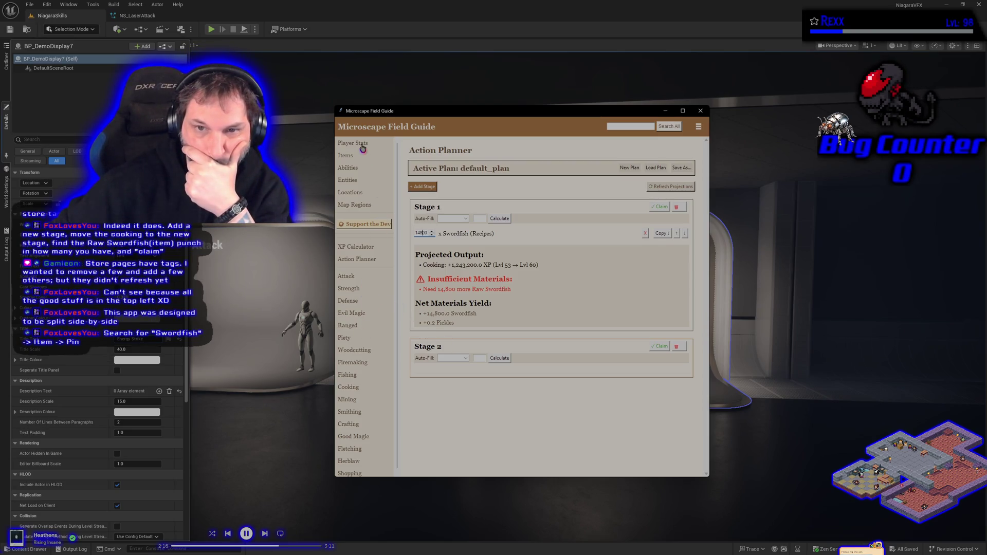
click(342, 156)
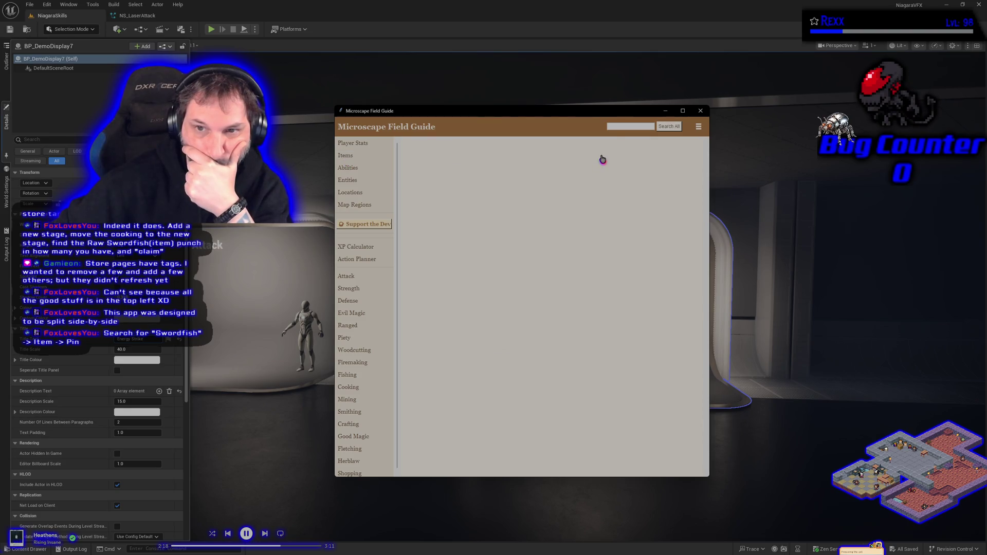
click(615, 128)
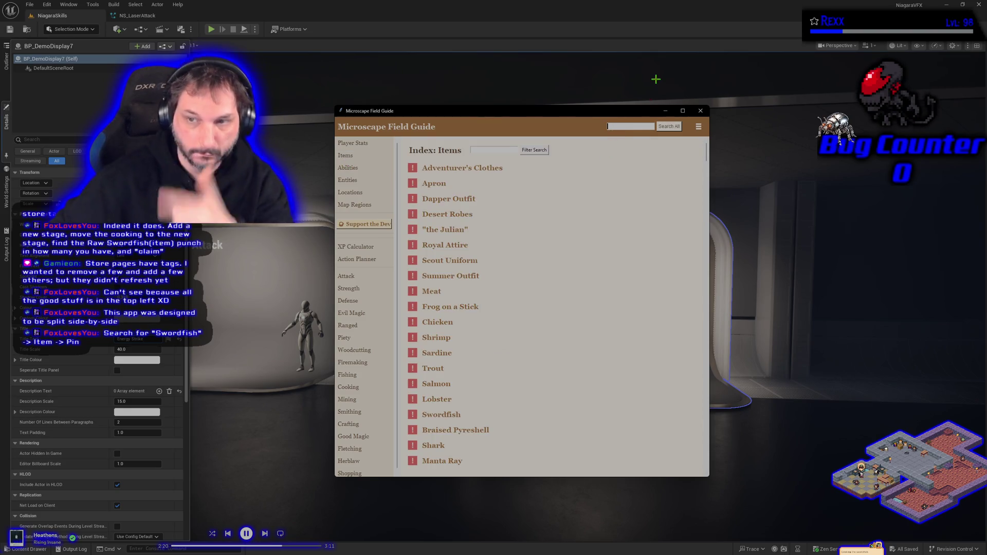
text(swordfis)
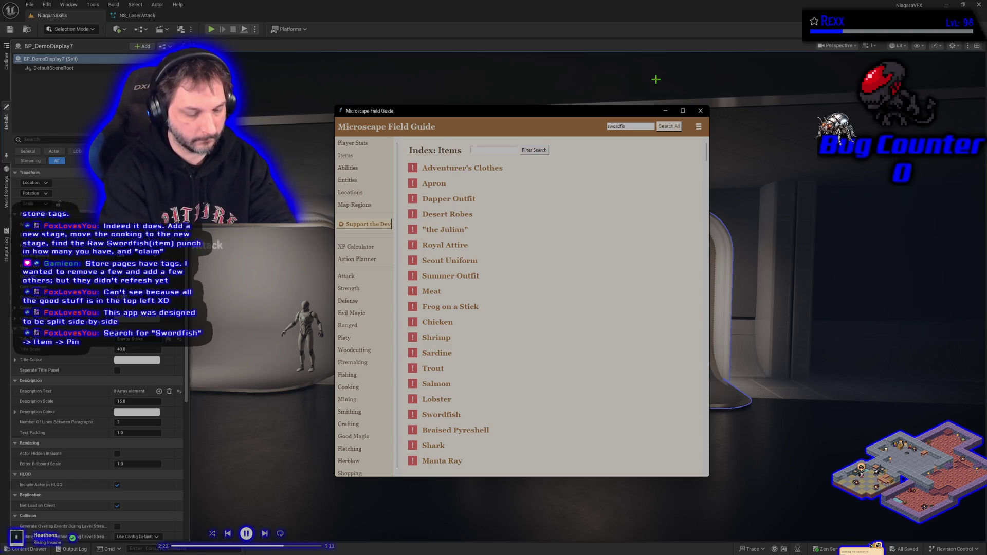
text(h)
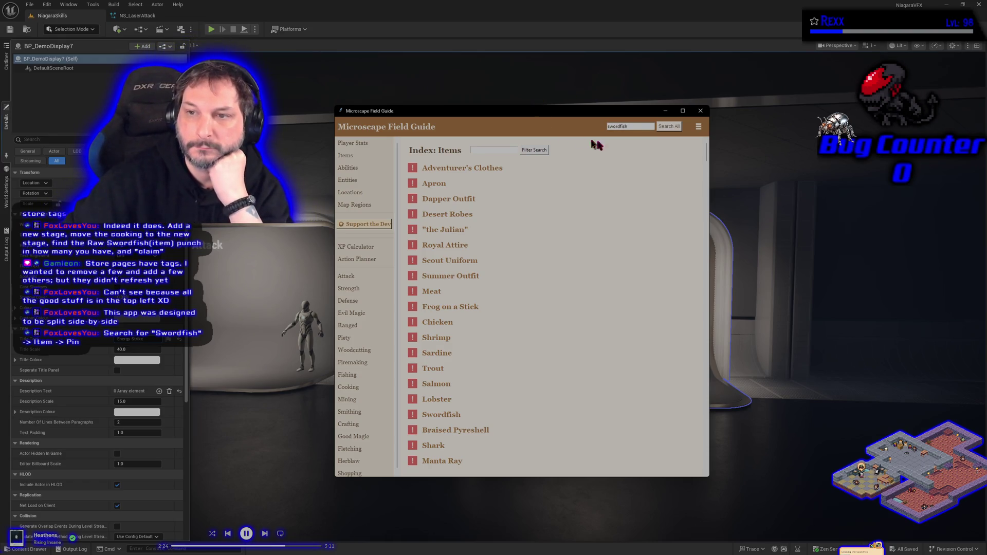
click(664, 130)
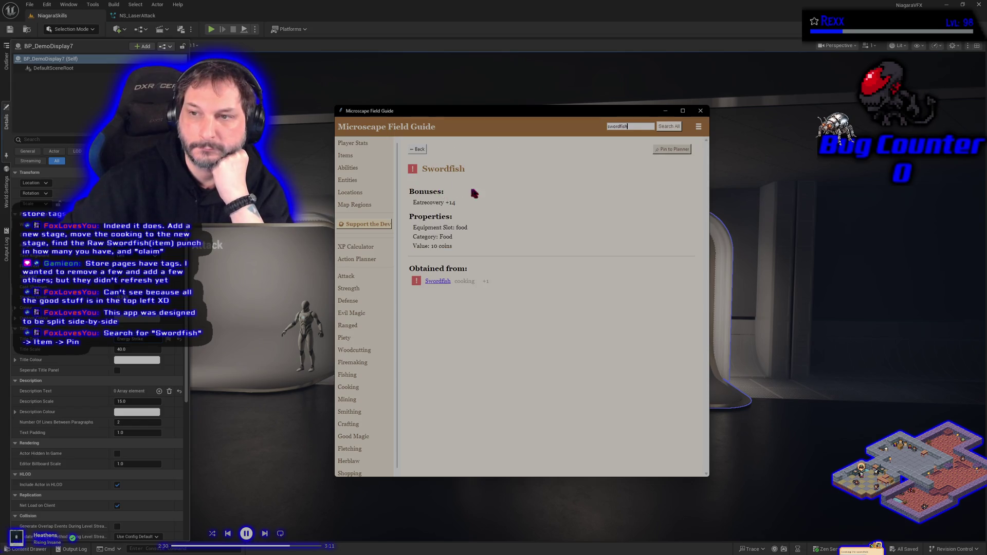
Pin Swordfish, then delete its Swordfish (Items) row so Stage 1 keeps only the recipe
click(680, 150)
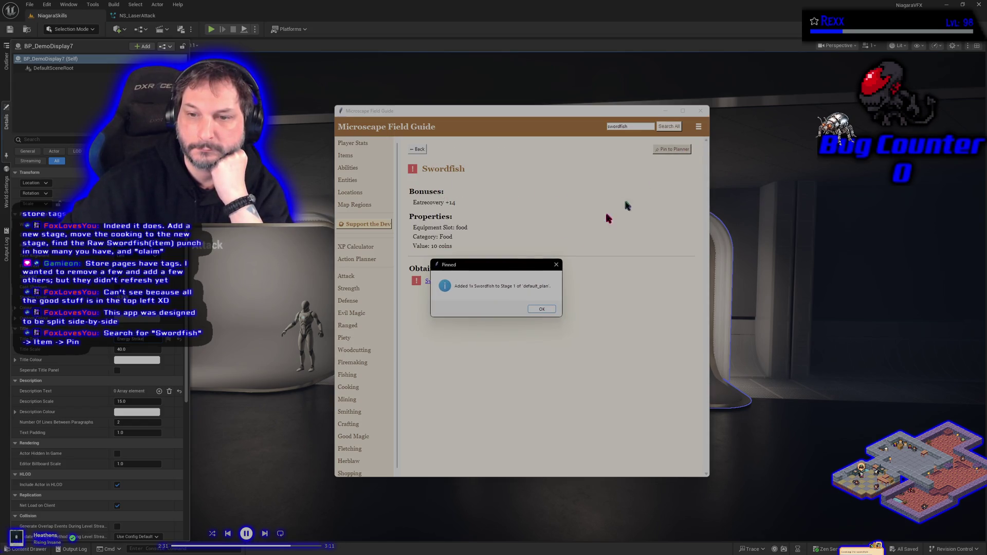
click(542, 310)
click(362, 261)
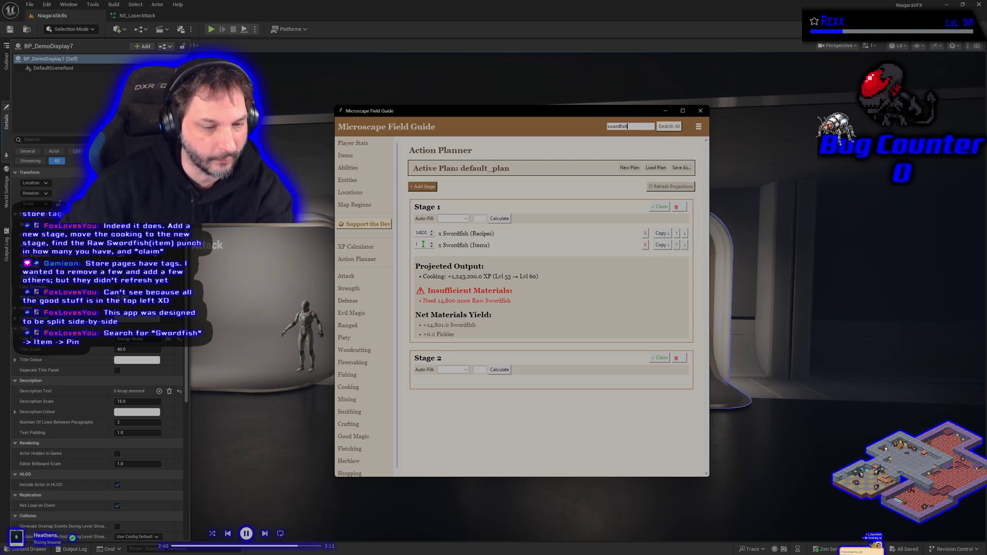
click(646, 245)
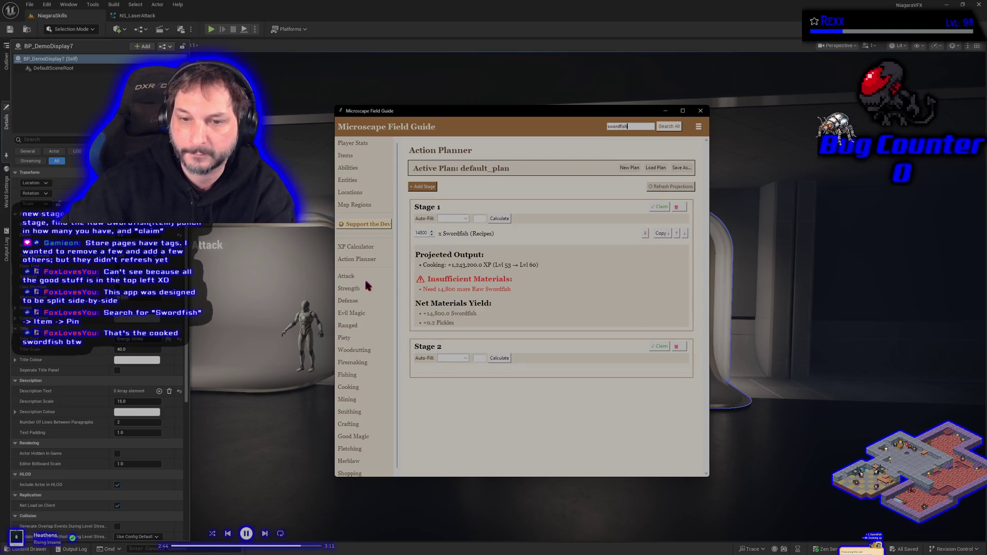
scroll(508, 276, up, 2)
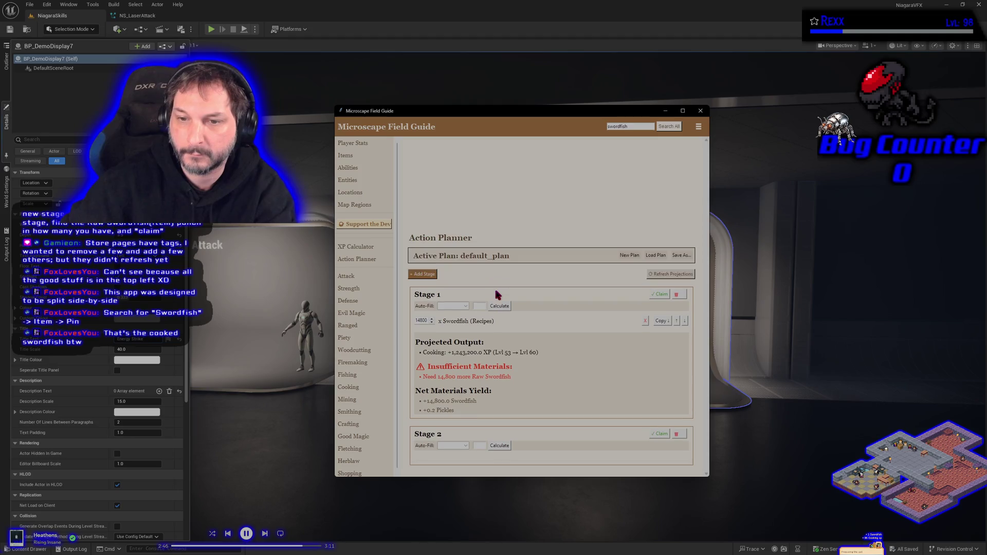
scroll(449, 302, down, 3)
scroll(449, 302, up, 3)
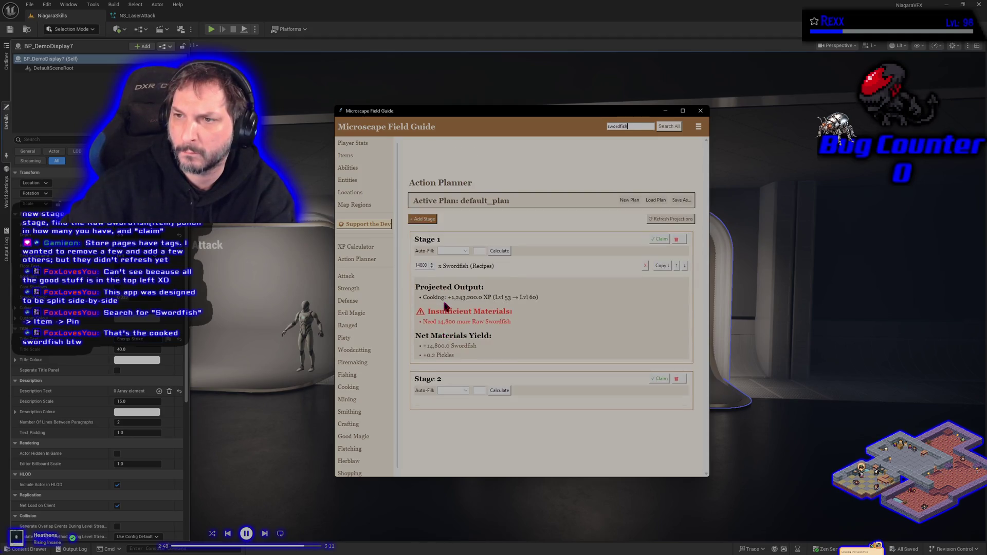
scroll(445, 303, down, 3)
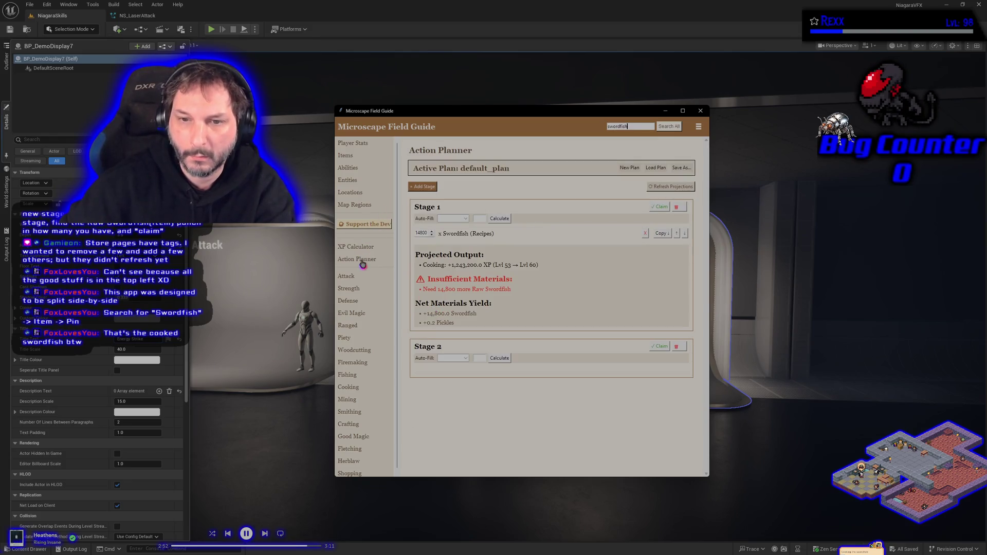
click(346, 156)
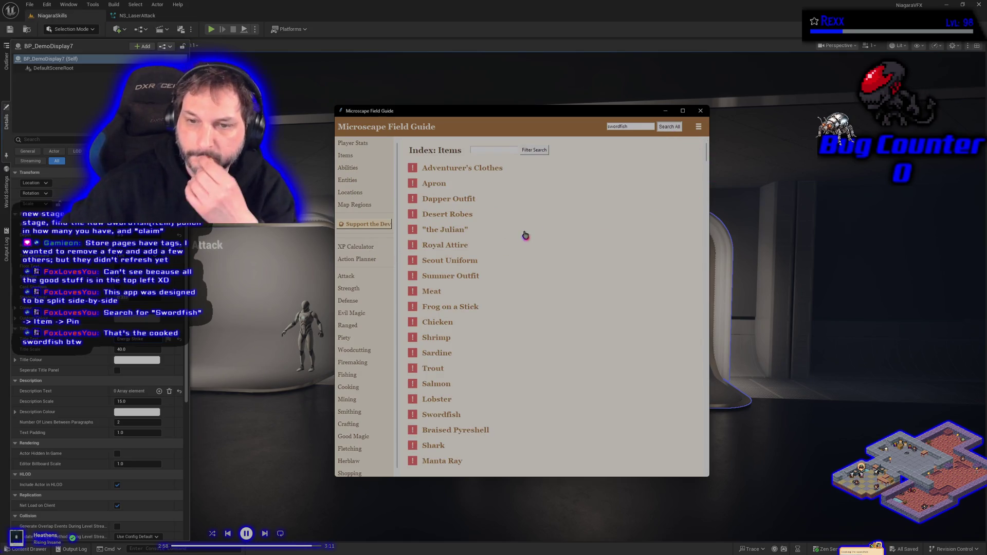
Pin Raw Swordfish to Stage 1, then open the Microscape game page in Chrome
key(Return)
click(455, 212)
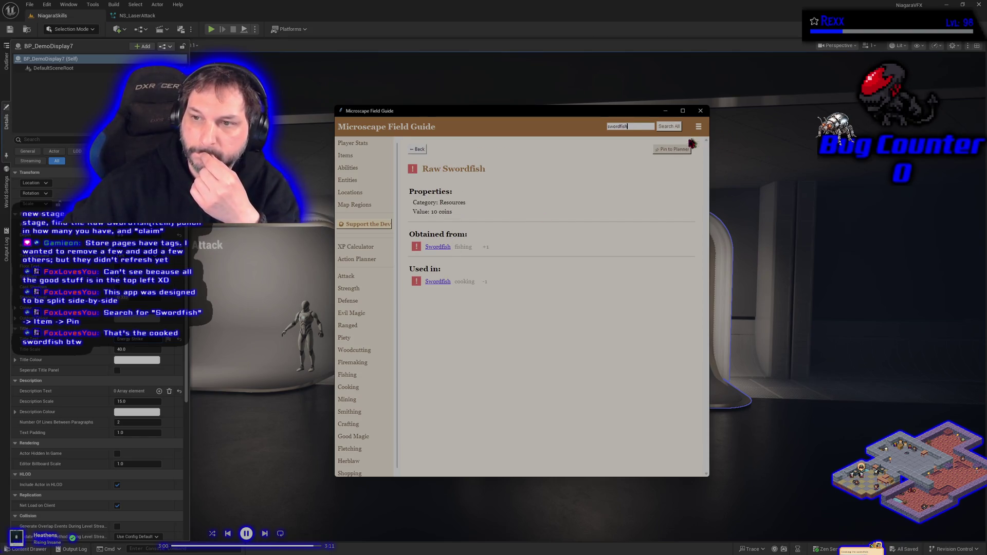
click(662, 151)
click(546, 309)
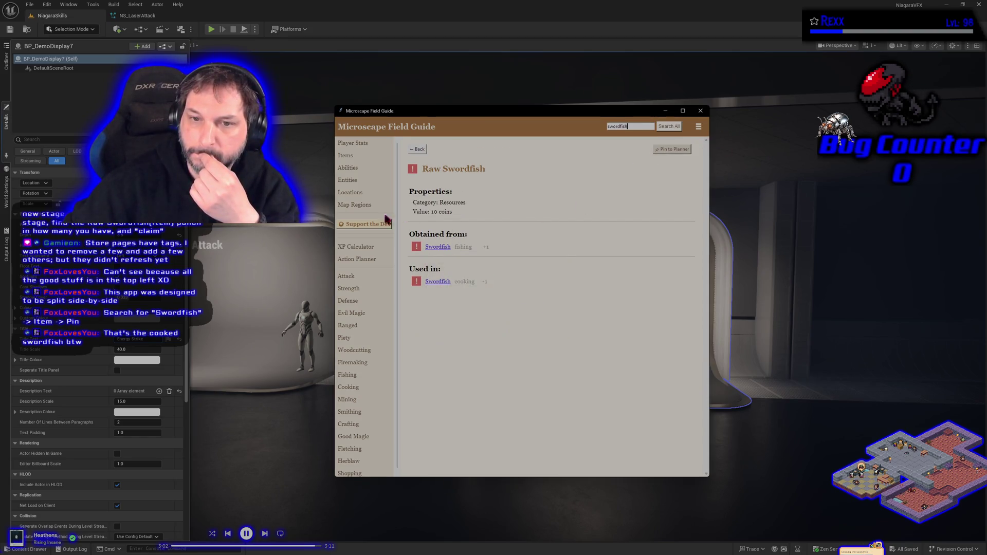
click(343, 258)
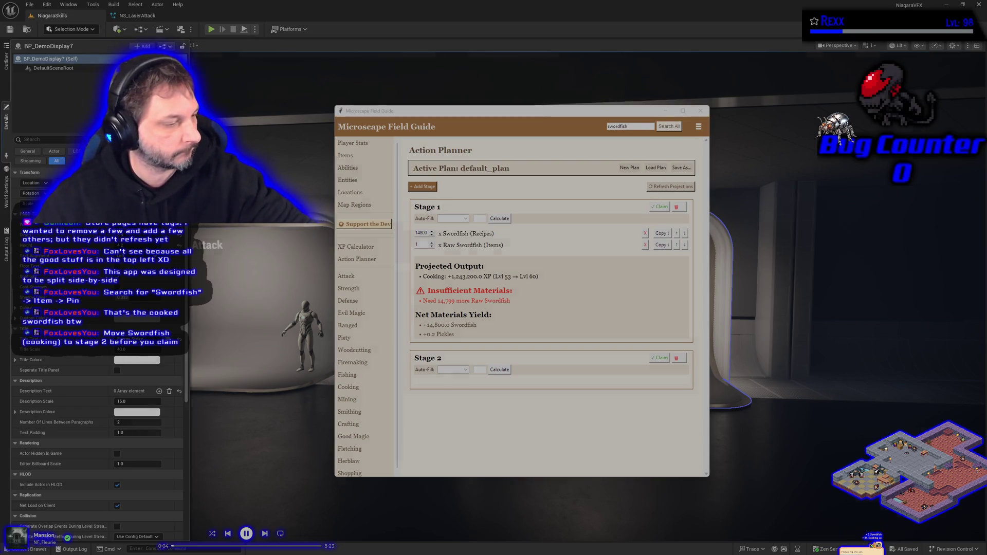
key(alt+Tab)
click(39, 39)
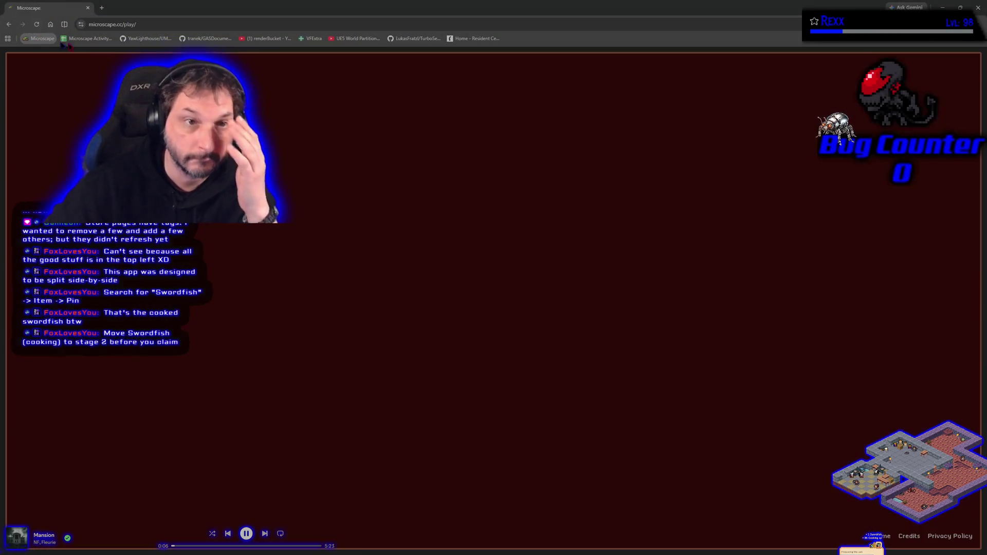
Check the cooking Activity & Loot for Swordfish and Raw Swordfish counts, then close Chrome
double_click(415, 12)
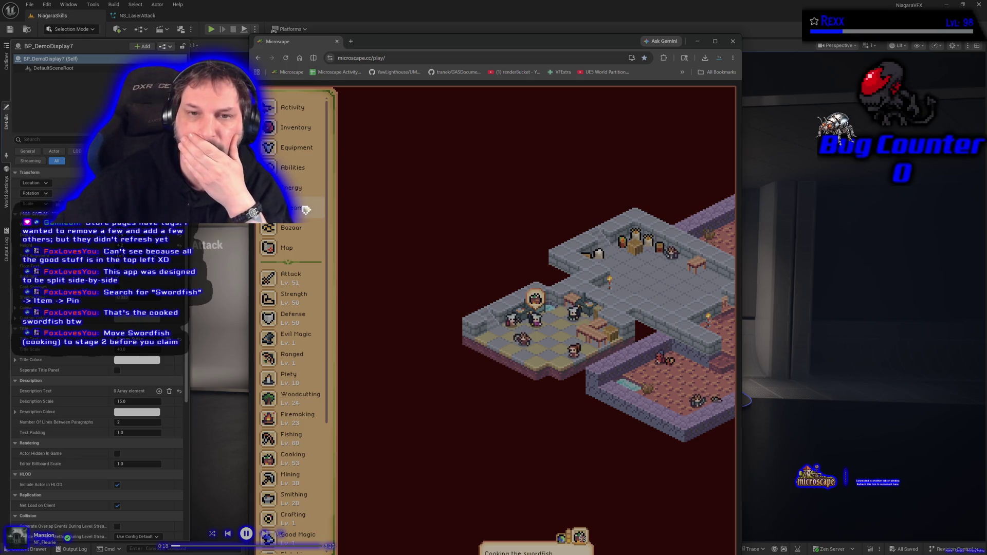
click(297, 114)
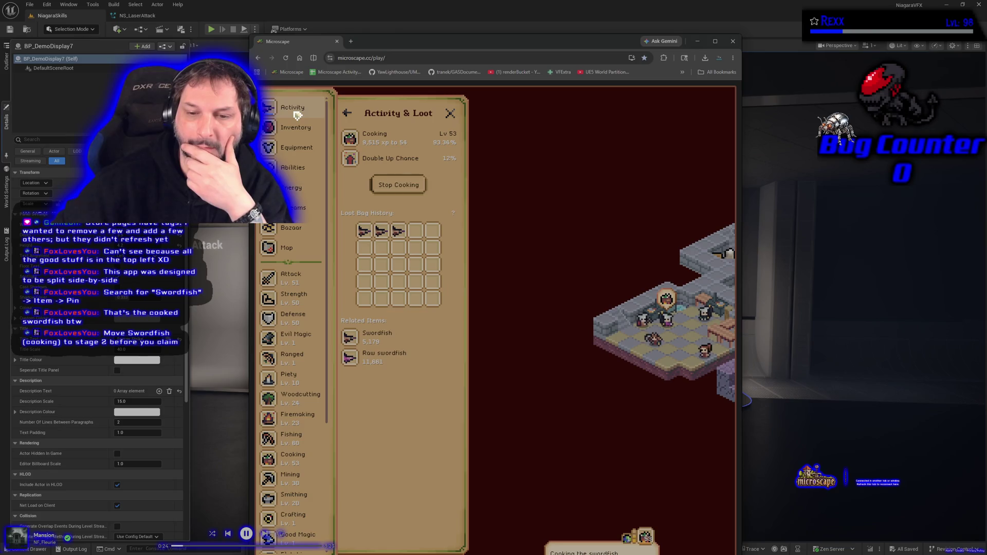
click(734, 43)
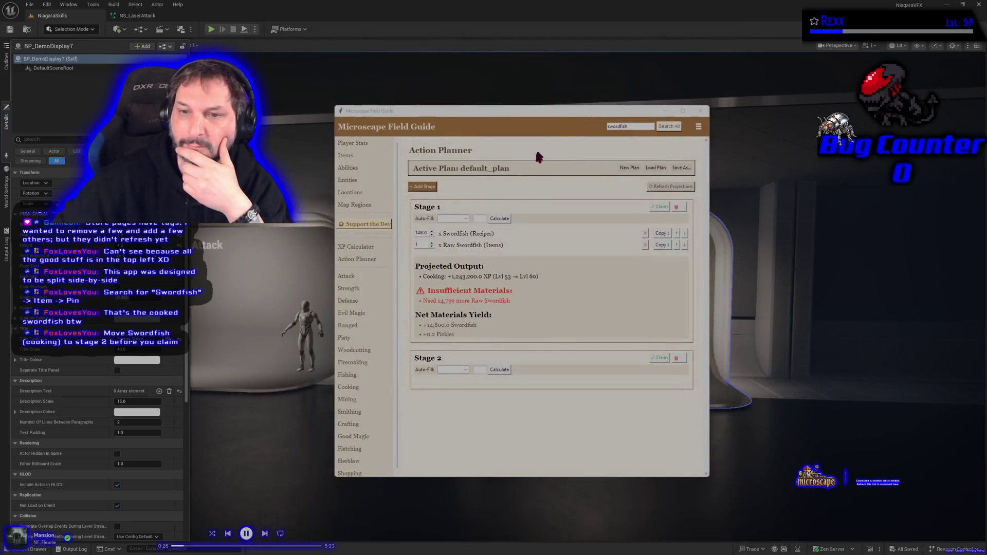
Set Raw Swordfish to 11660, move the Swordfish recipe row to Stage 2, and claim Stage 1
click(425, 245)
text(1660)
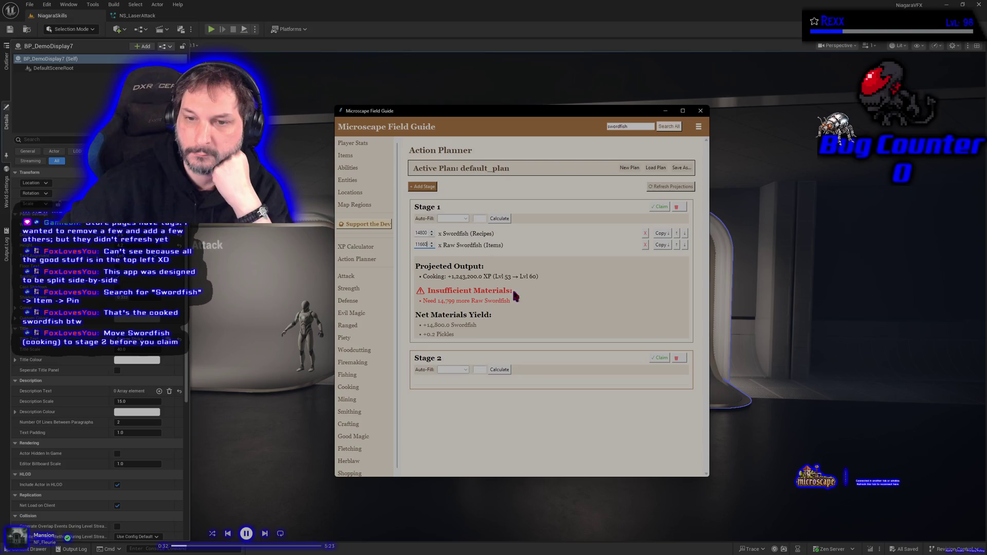
click(421, 233)
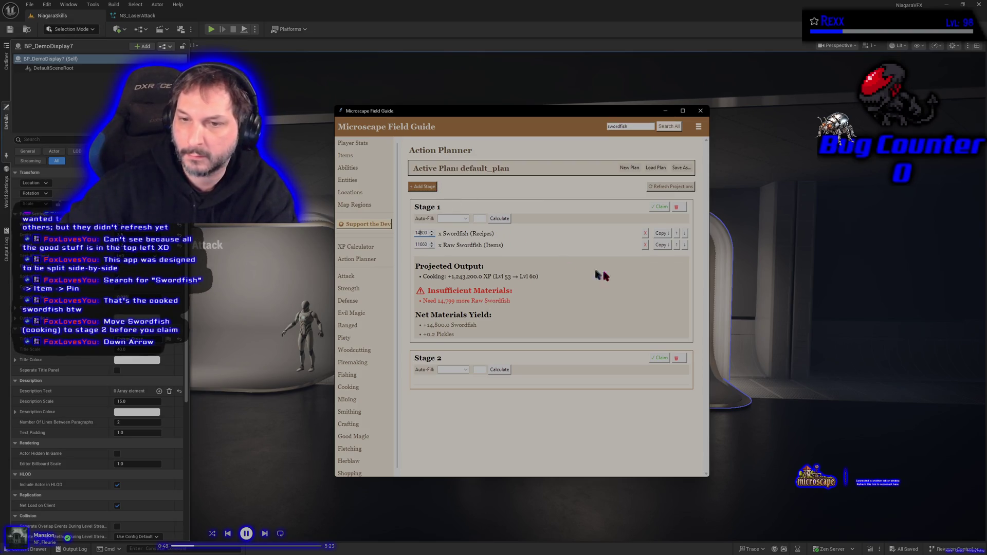
click(685, 235)
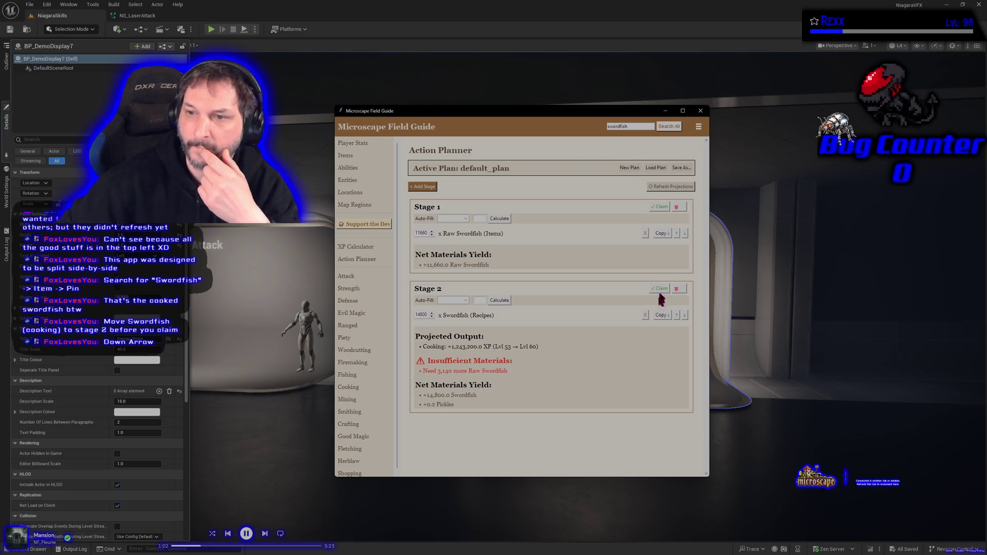
click(662, 206)
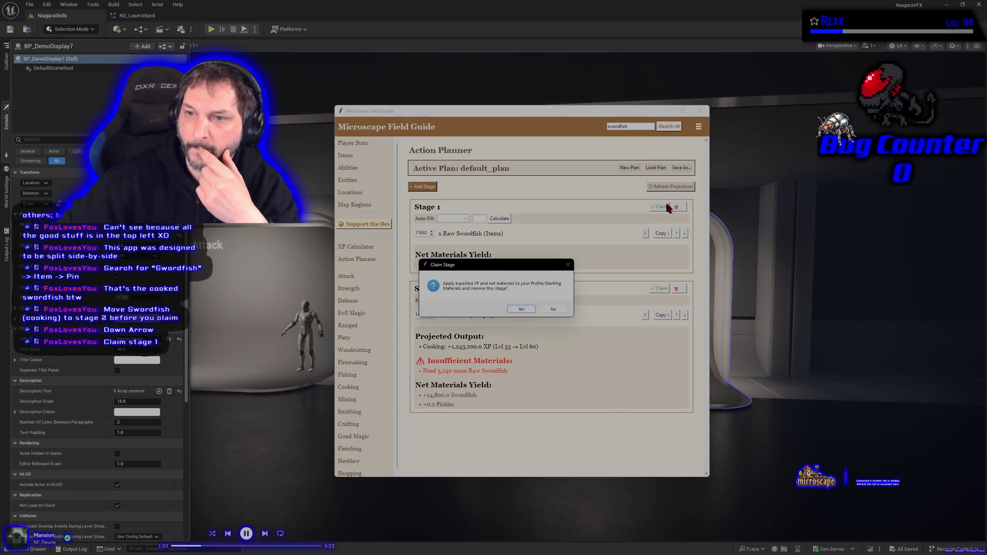
Confirm Stage 1 as Starting Materials (11,660 Raw Swordfish), then bring up Stage 2's auto-fill skill choices
click(528, 310)
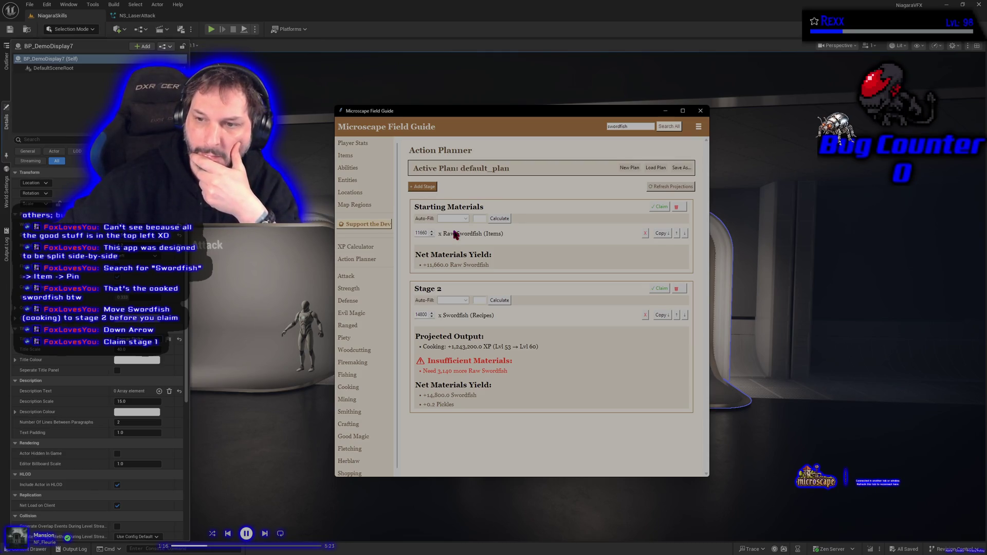
click(467, 301)
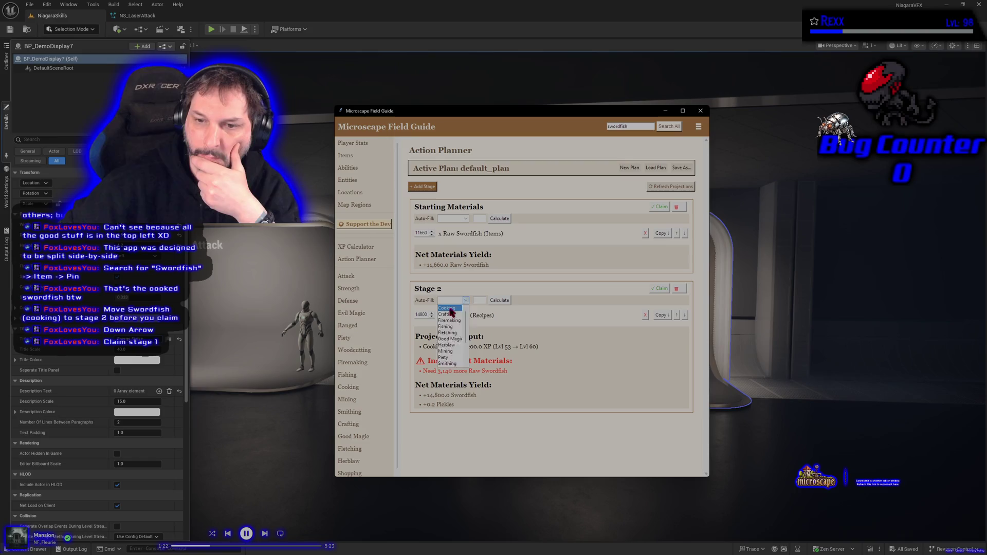
click(451, 308)
click(477, 300)
text(60)
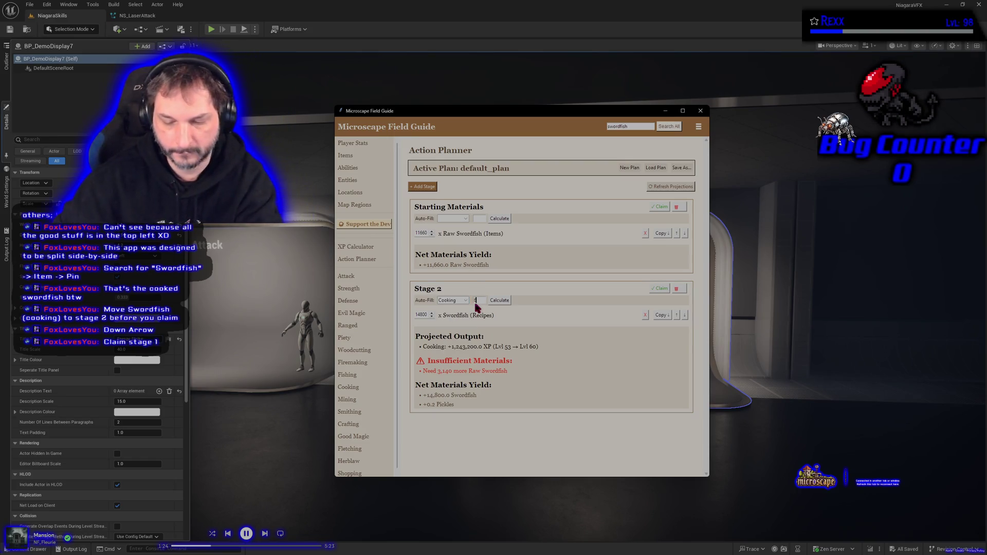
click(497, 300)
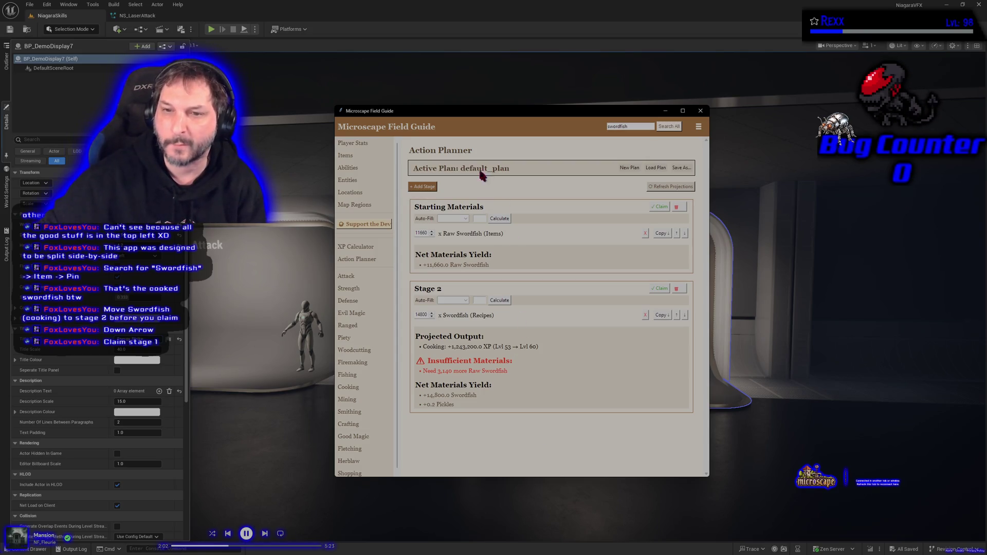
Select the Starting Materials heading text, then close the Microscape Field Guide
triple_click(431, 207)
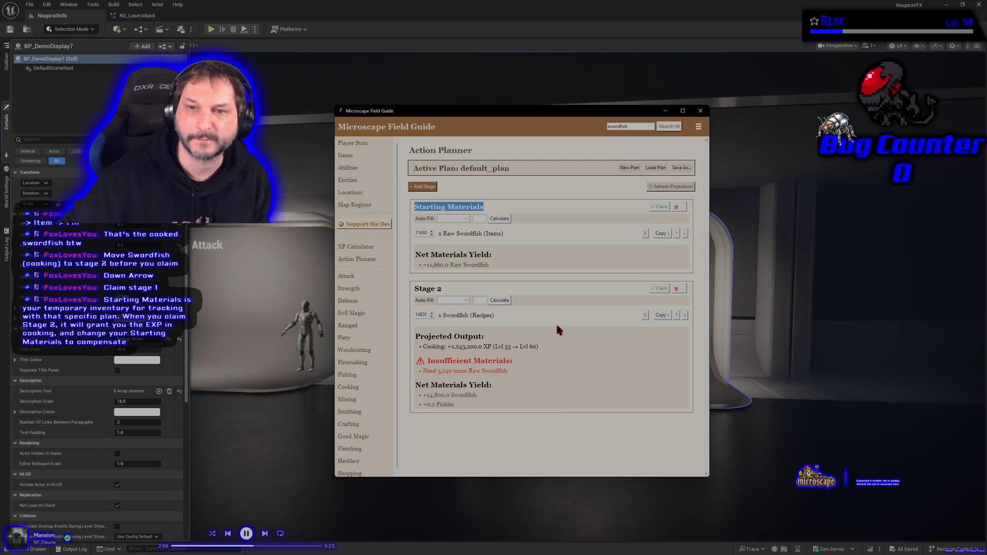
click(700, 111)
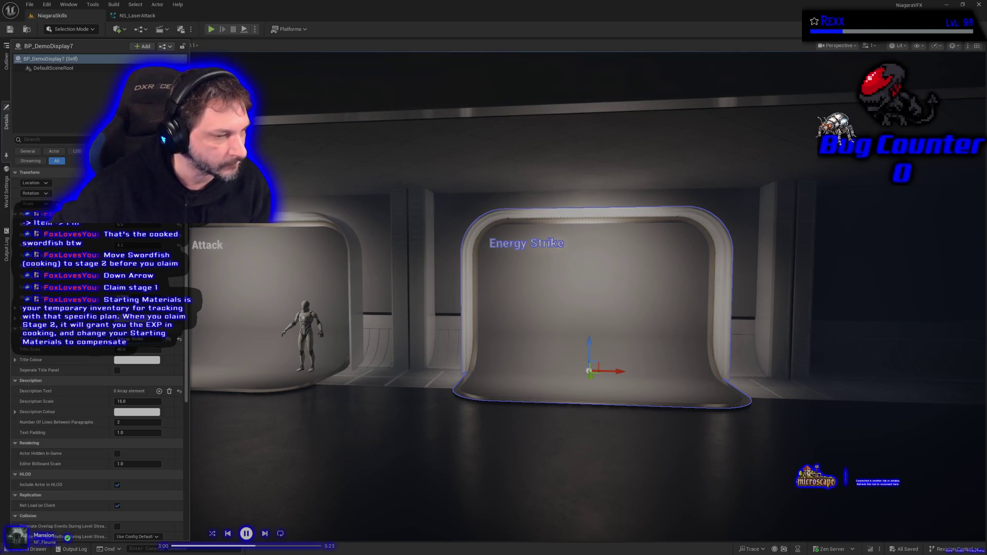
Load the Microscape game in a new browser tab and show its streams communities panel
key(ctrl+n)
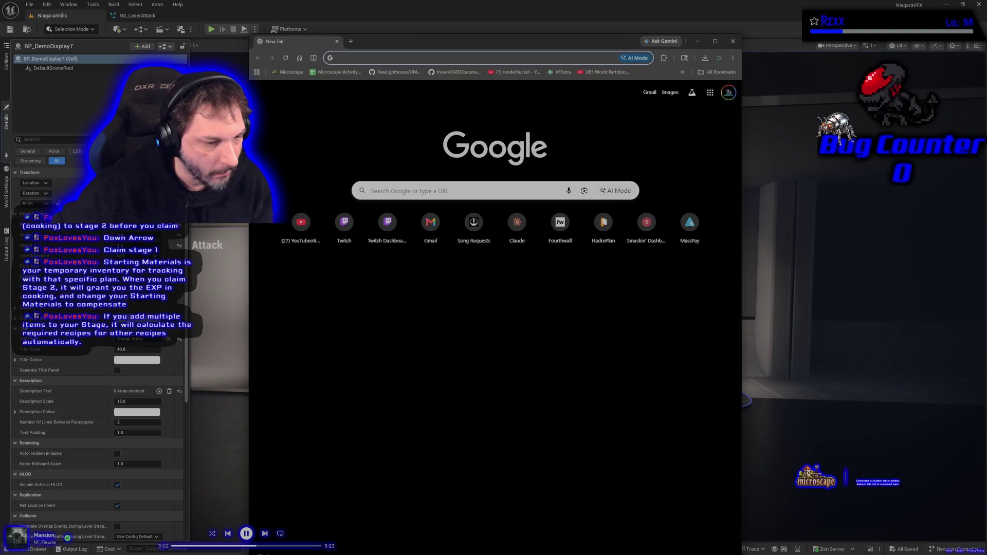
click(283, 73)
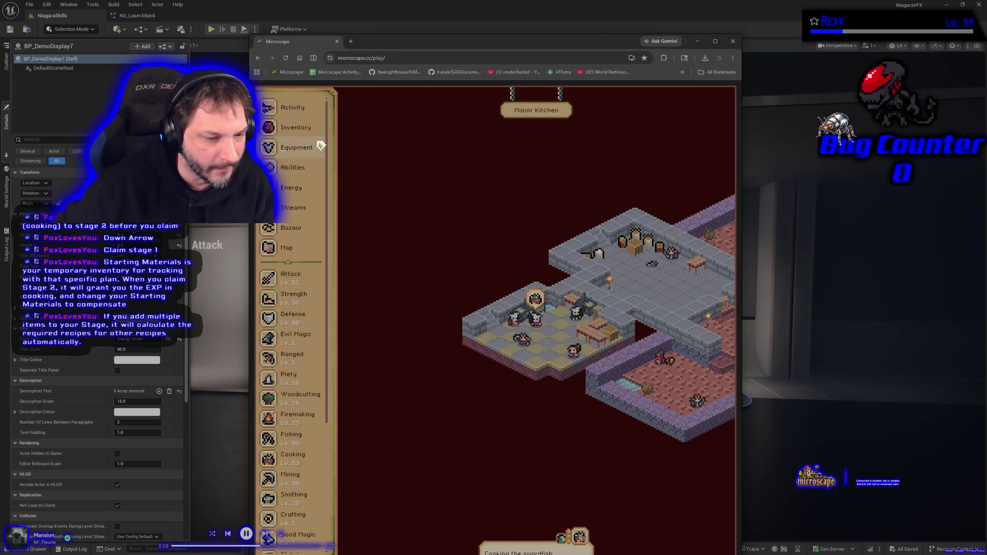
click(293, 215)
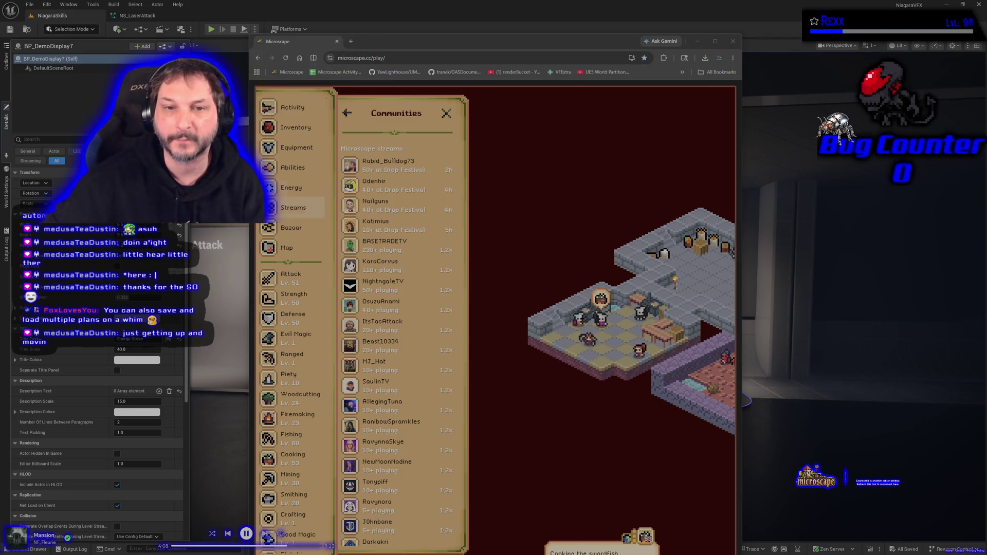
Glance at the Energy details, then close the communities panel and the Microscape window
click(291, 187)
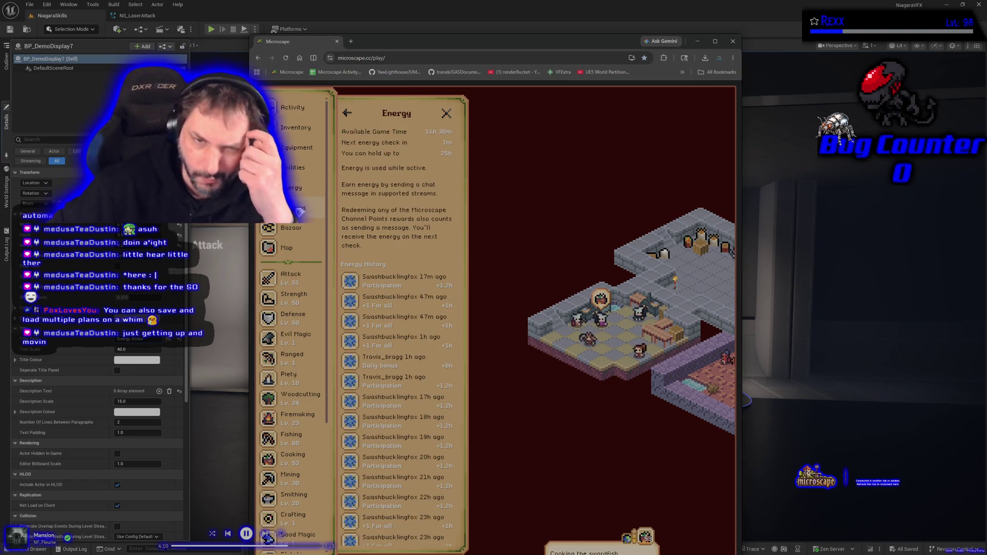
click(293, 208)
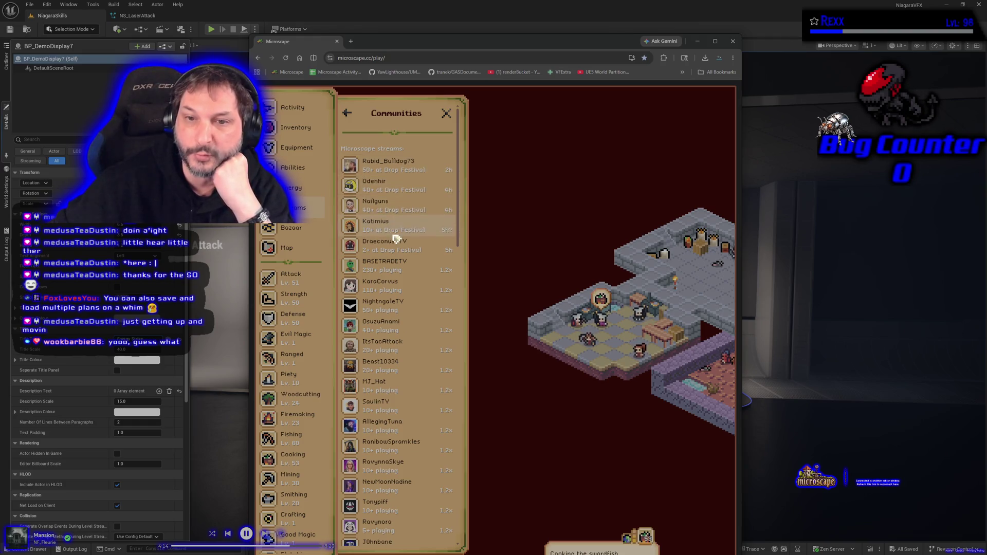
click(446, 114)
click(337, 41)
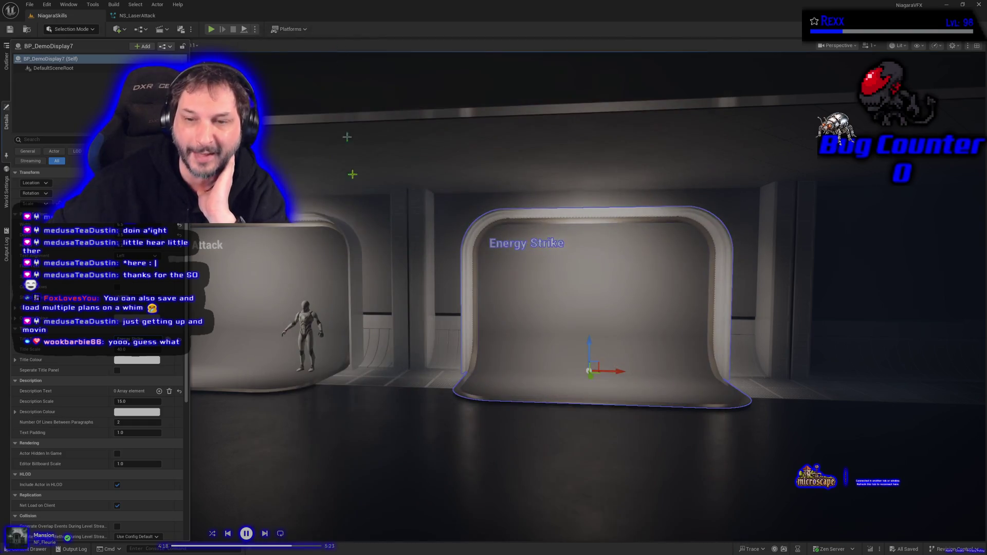
Fly the viewport camera over to the Laser Attack stage
right_click(385, 374)
key(a)
key(w)
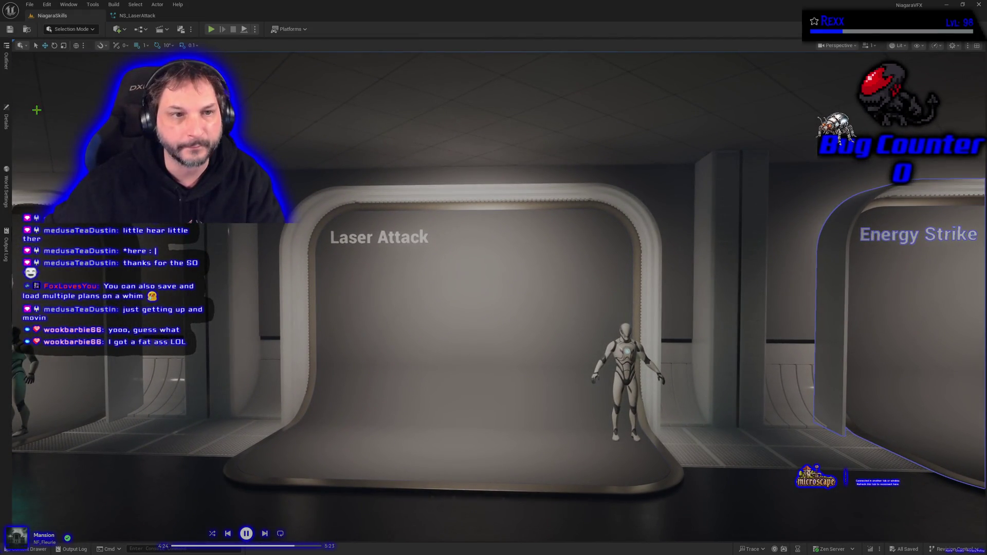
Select BP_DefaultVFXSpawner5 in the Outliner and briefly view its Details
click(6, 60)
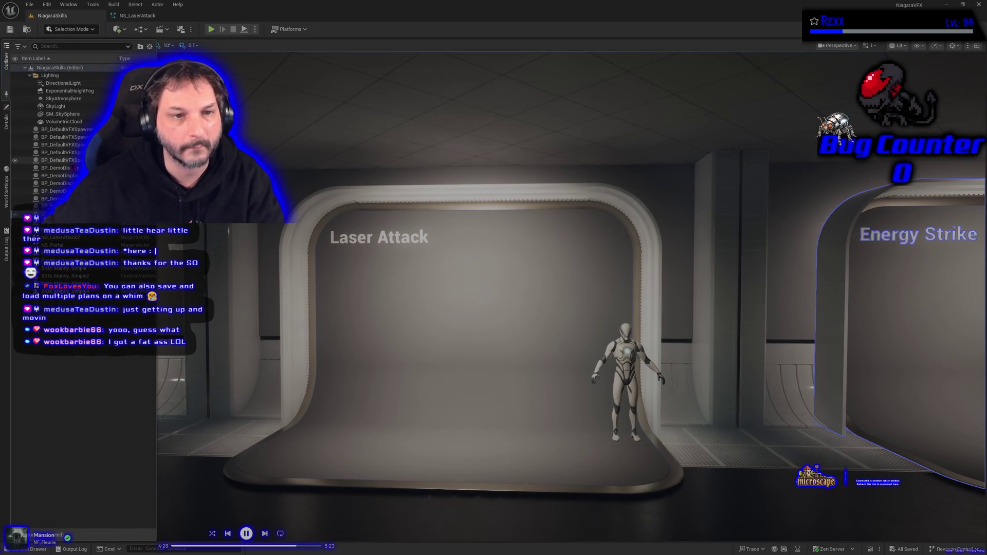
click(72, 161)
click(6, 121)
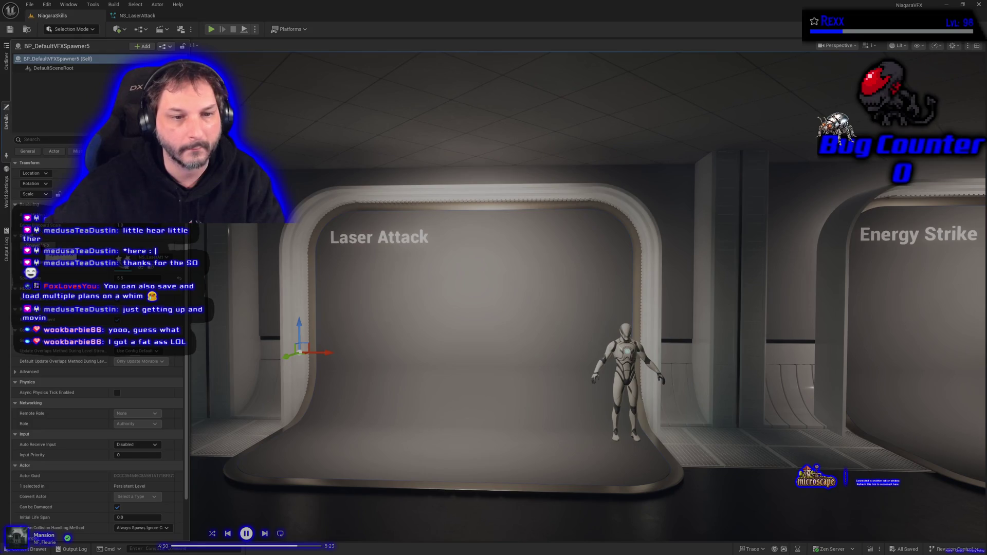
click(360, 396)
Zoom in on the Laser Attack stage to watch the laser beam fire across the mannequin
drag(360, 396, 482, 439)
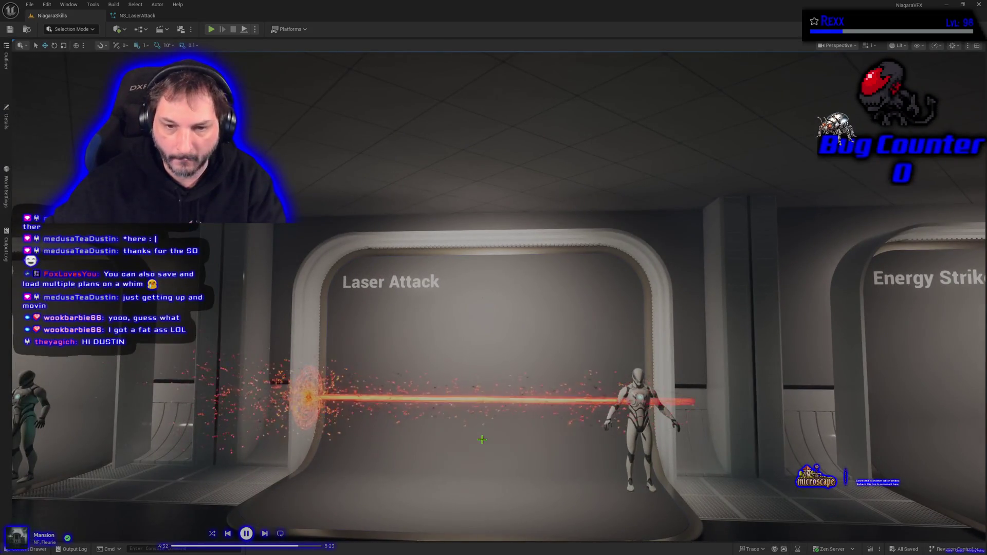
scroll(452, 452, up, 5)
drag(414, 454, 414, 453)
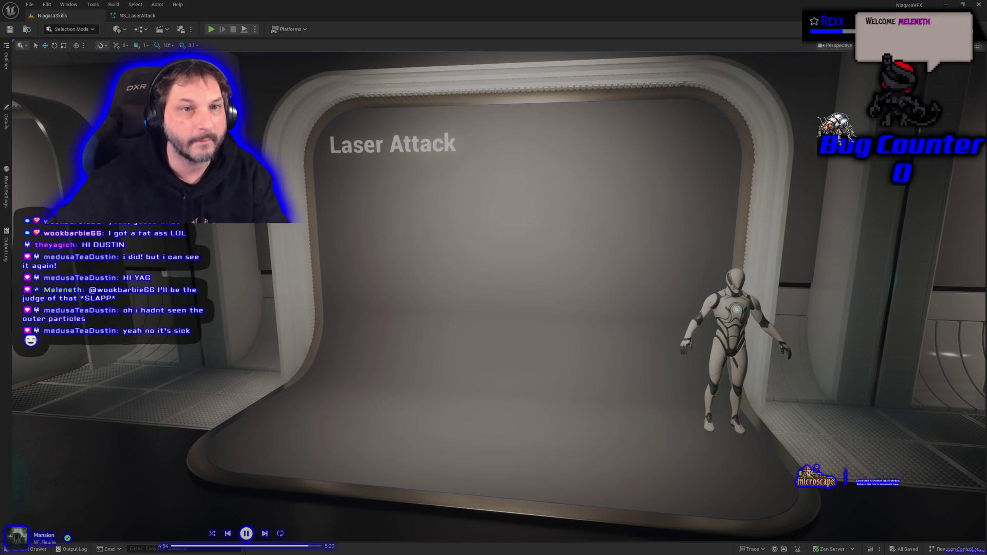
click(6, 121)
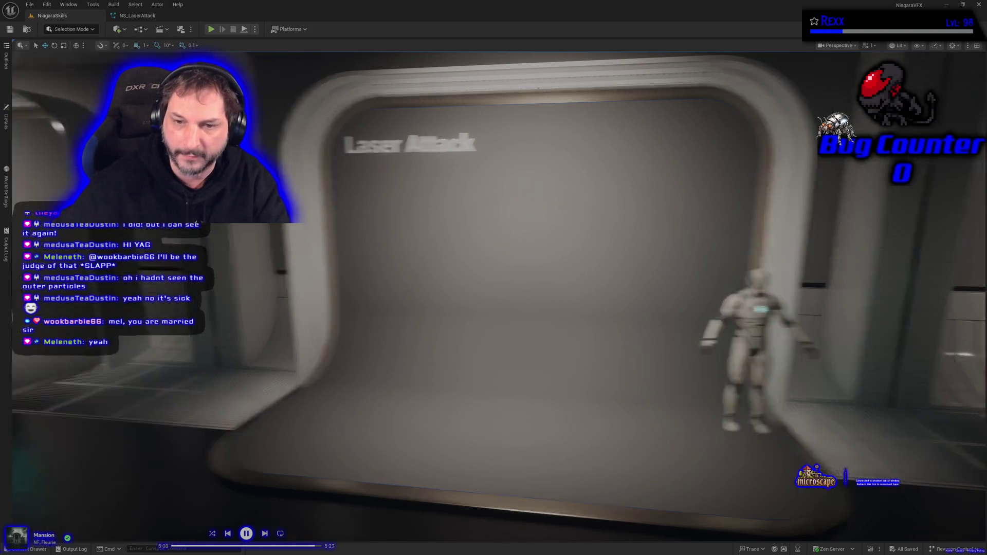
Pan the camera past the Portal and Hit Impact stages to Butterflies, then pause the music
key(a)
key(a)
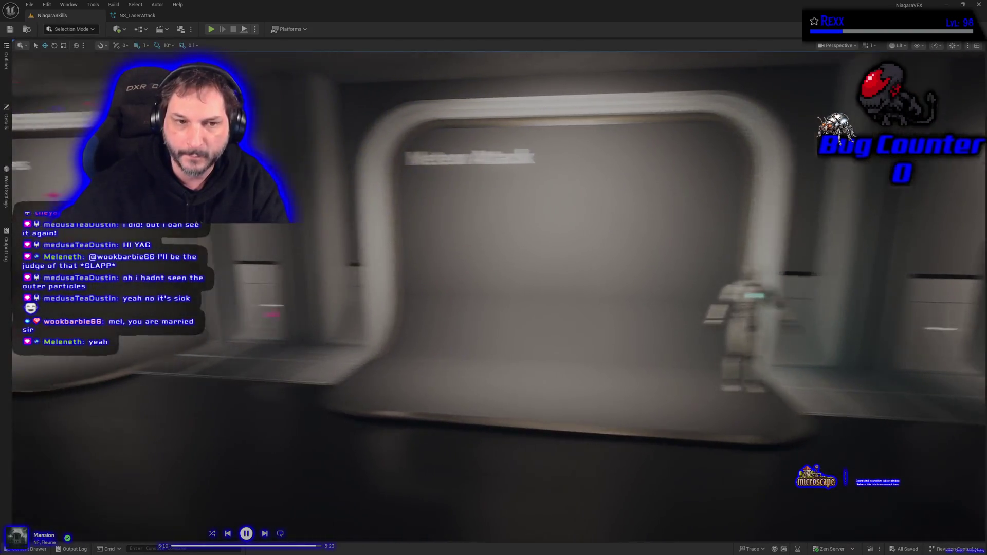
key(a)
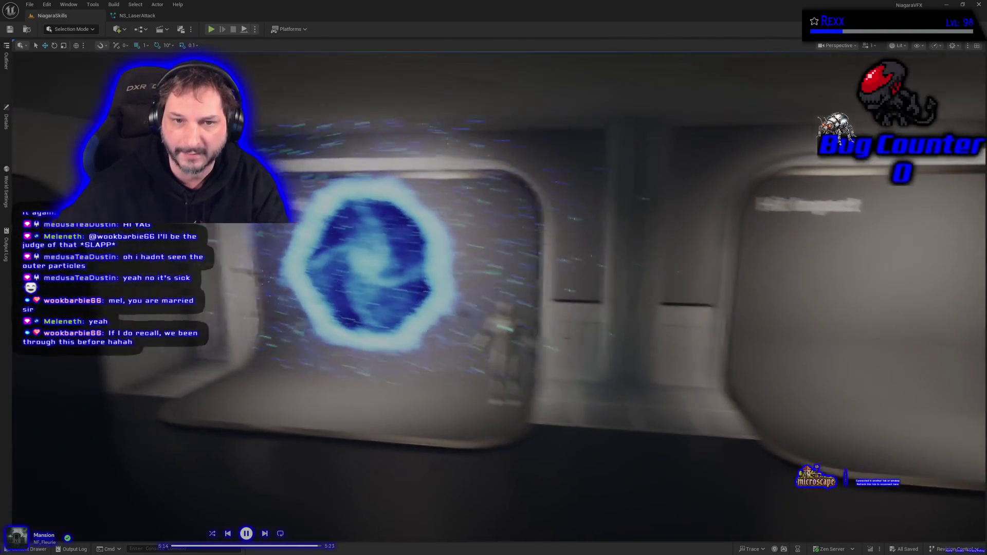
key(a)
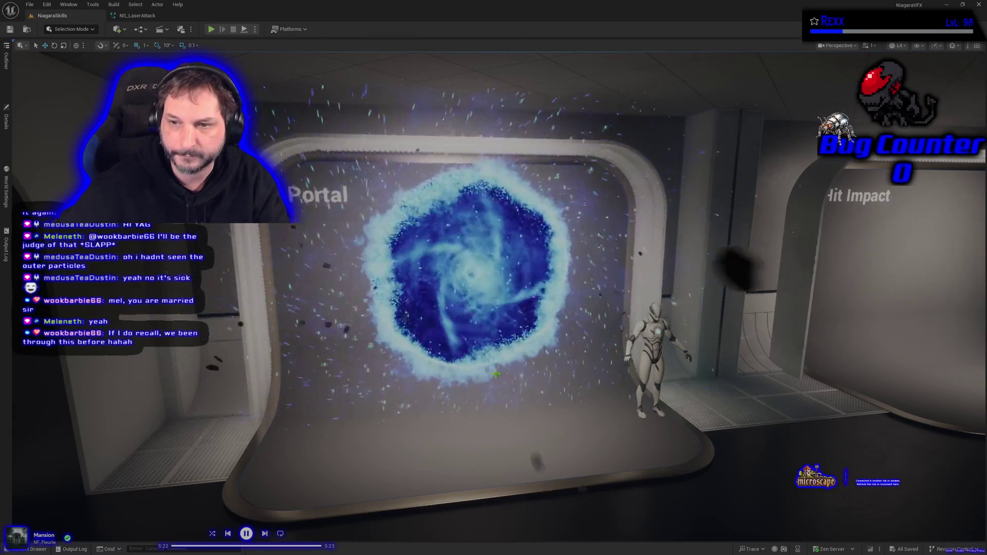
drag(496, 373, 573, 351)
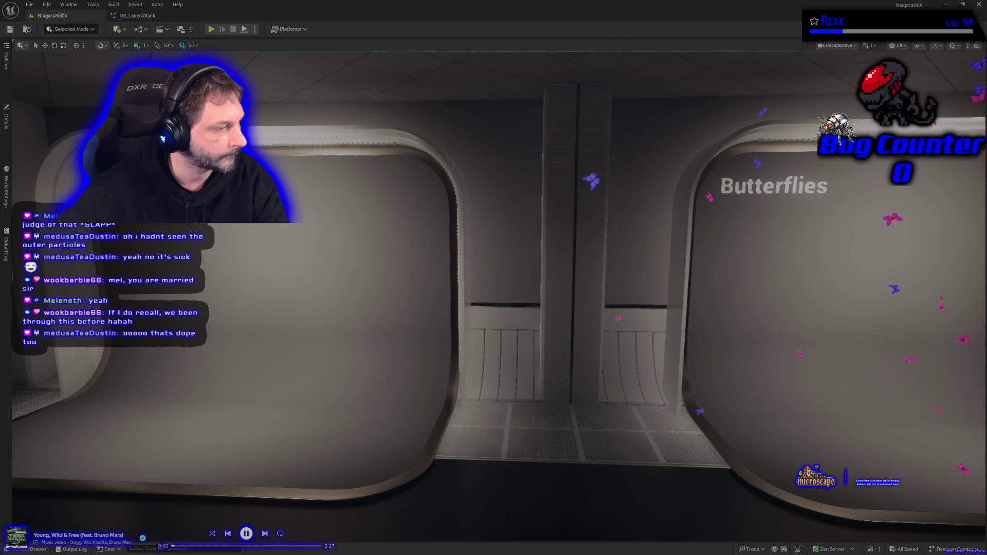
click(247, 532)
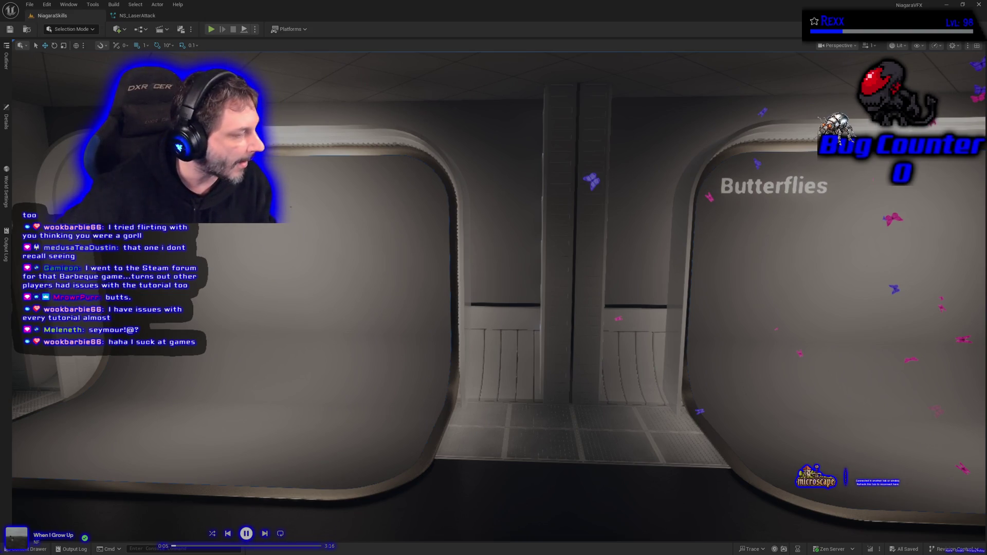
Bring up Chrome's blank Google new tab over the editor
key(alt+Tab)
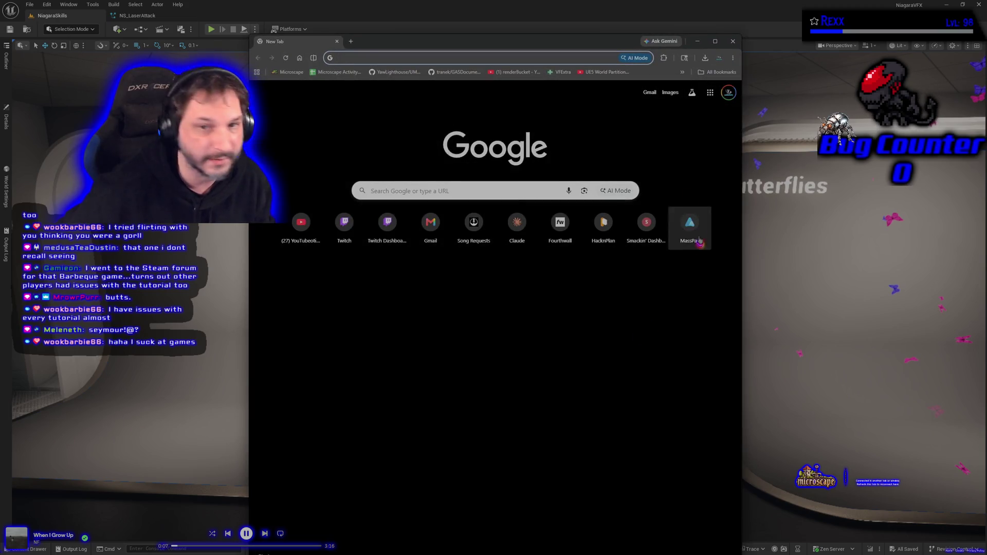
Return to the editor and sweep the camera along the corridor to the Energy Strike stage
key(alt+Tab)
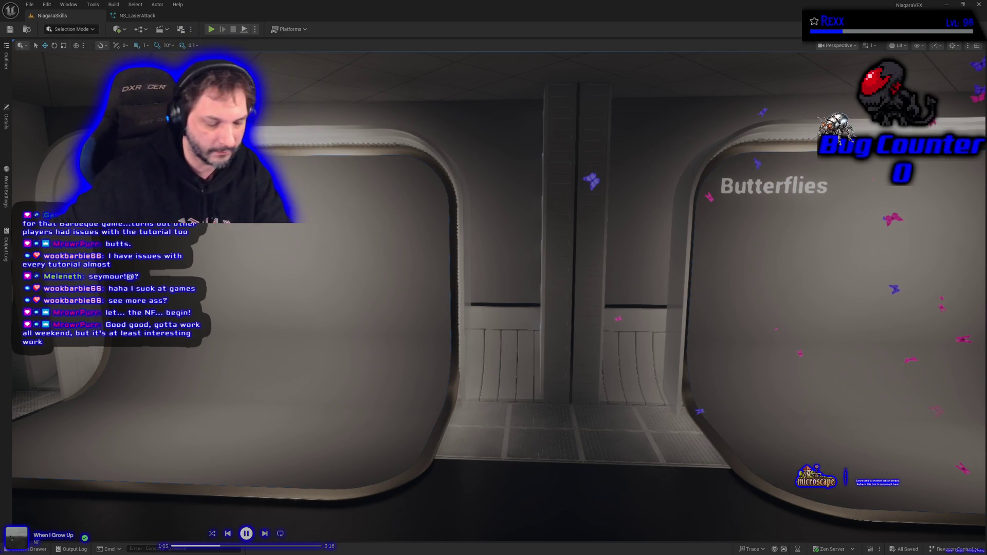
drag(457, 334, 411, 334)
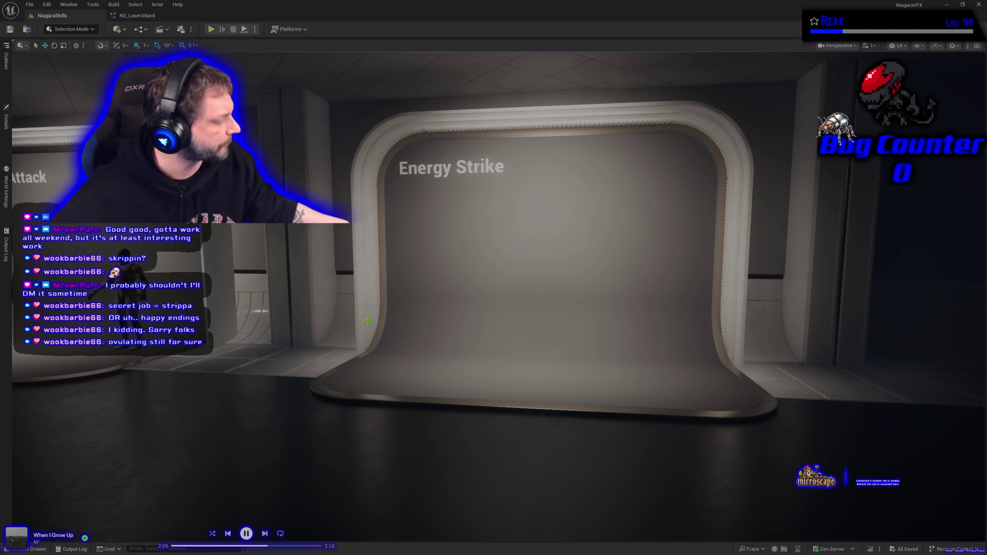
Move the camera to Laser Attack and briefly view BP_DefaultVFXSpawner5's Details
key(s)
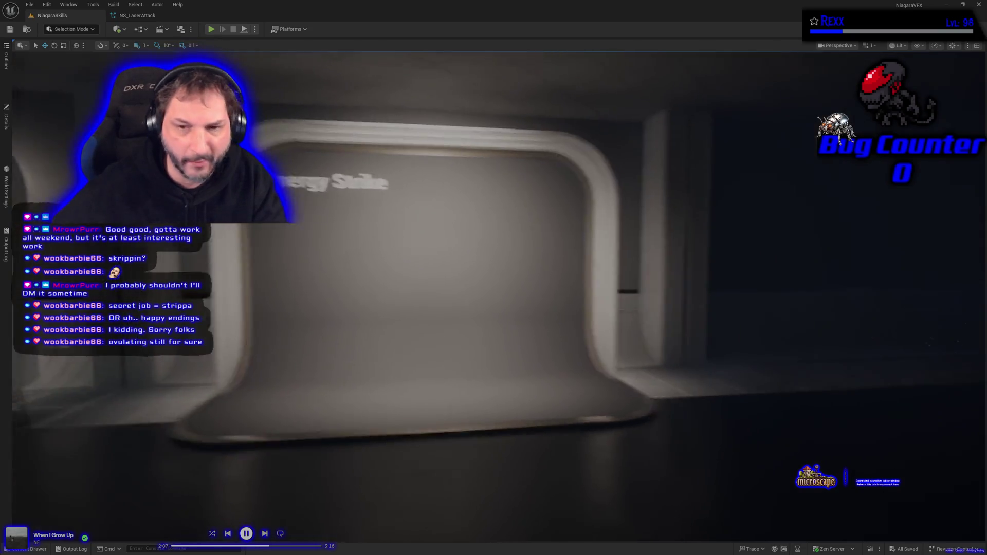
key(a)
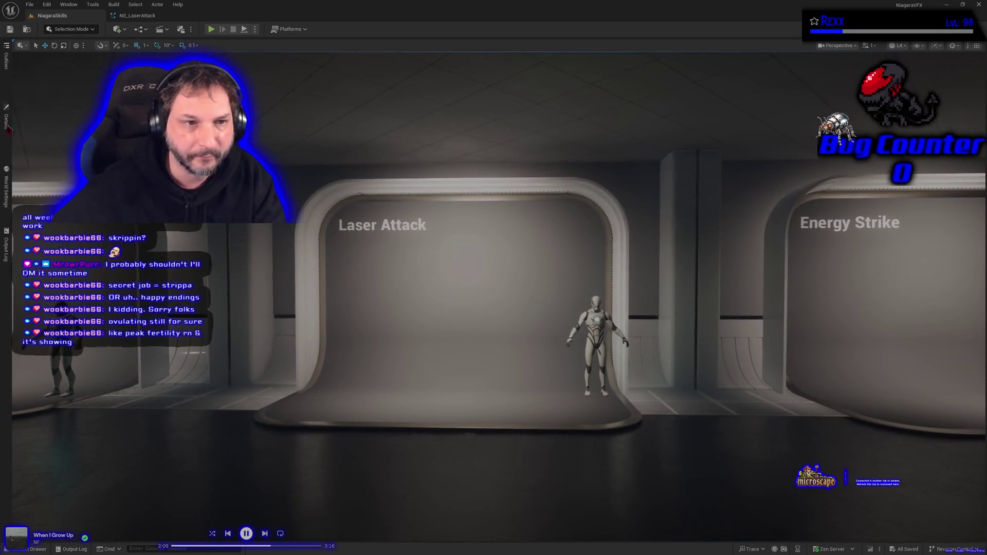
click(6, 123)
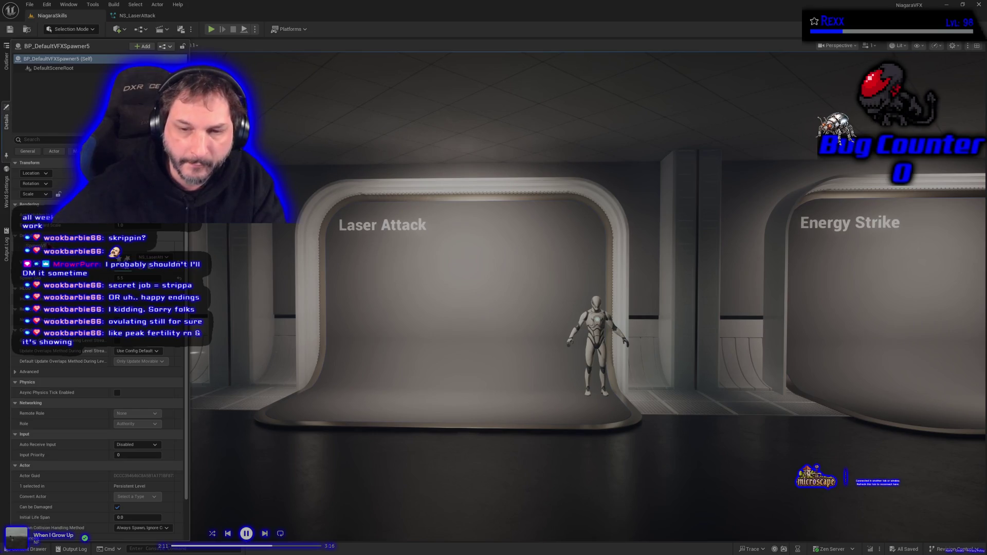
click(427, 396)
Move in on the Laser Attack stage, reopen the spawner's Details, then switch to the Udemy lecture
key(w)
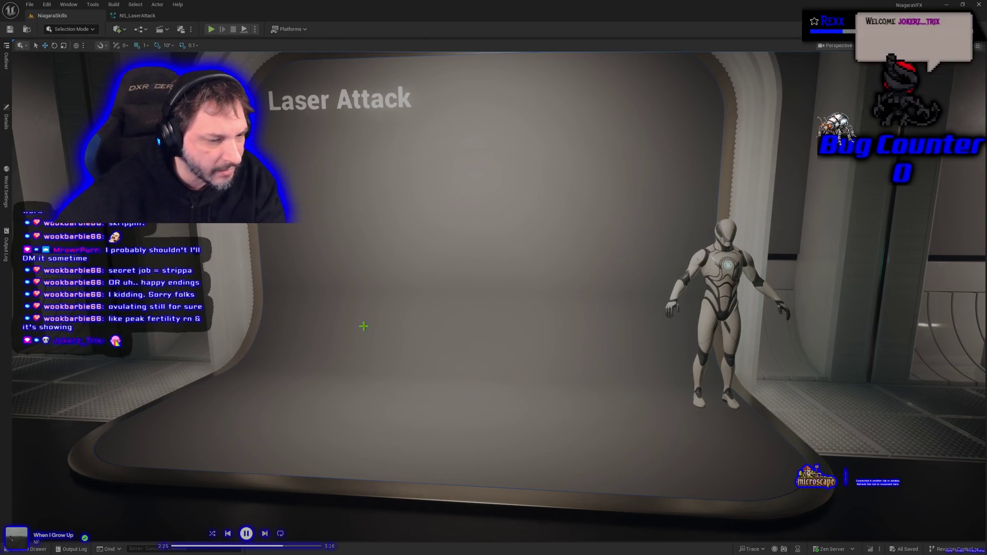
scroll(363, 326, down, 5)
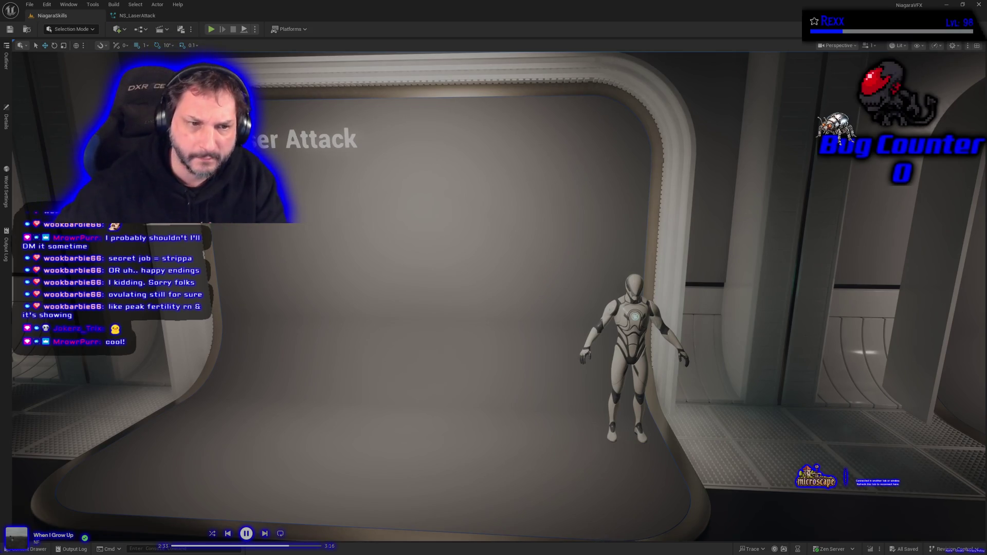
click(6, 119)
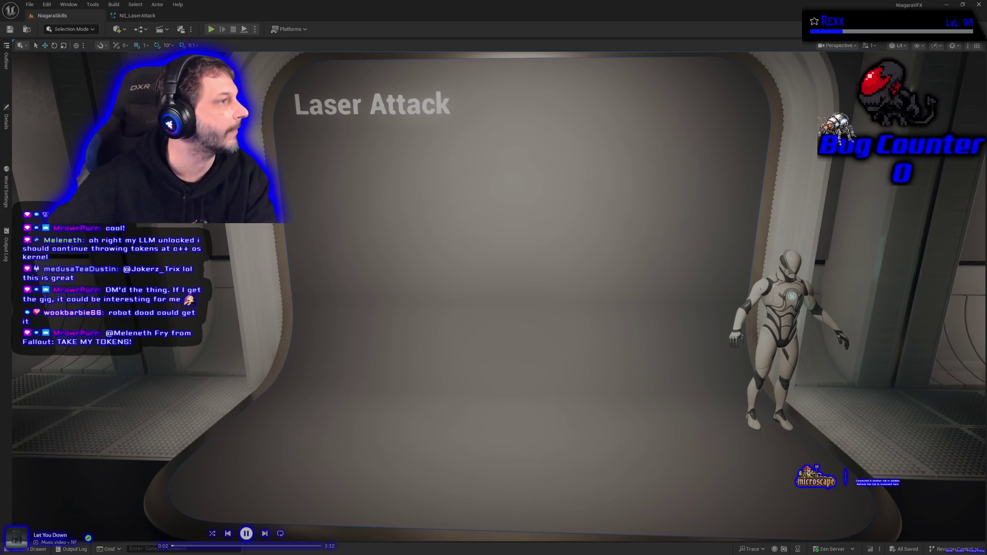
key(alt+Tab)
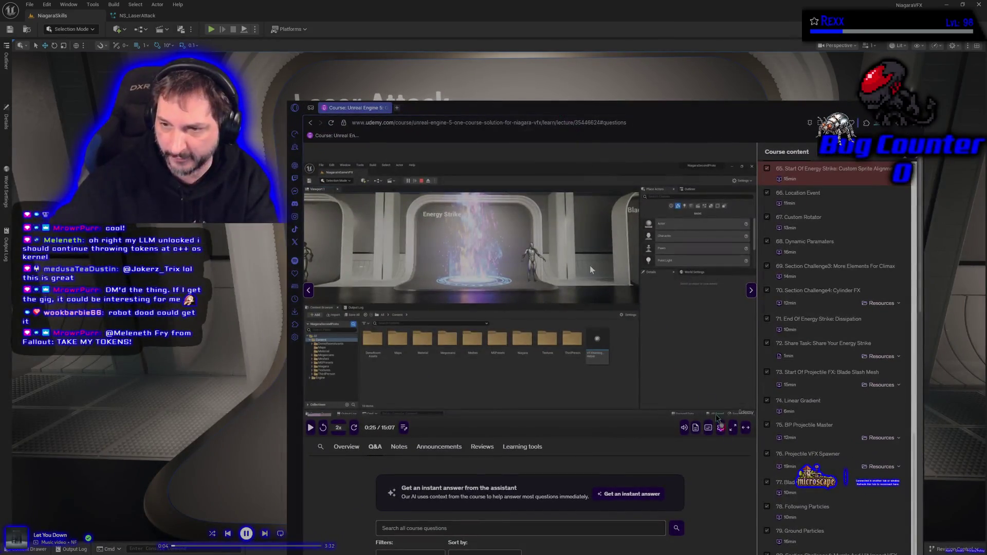
Play lecture '65. Start Of Energy Strike: Custom Sprite Alignment' full screen
click(732, 428)
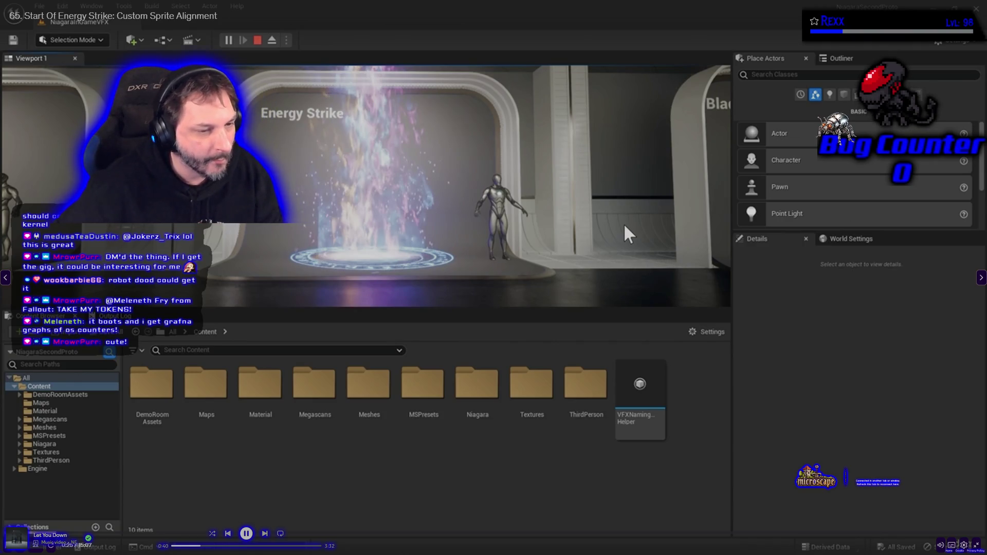
double_click(575, 84)
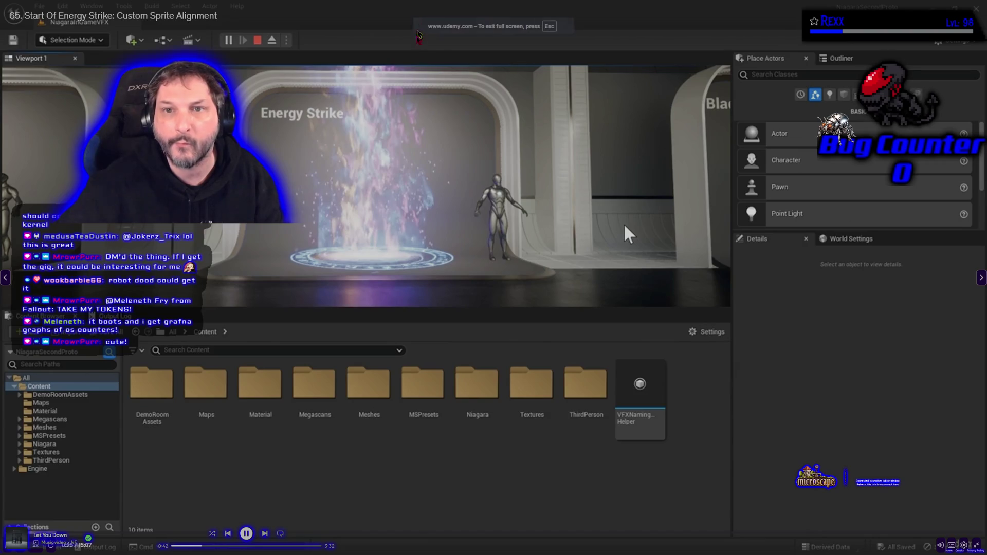
Exit full screen and minimize the Udemy browser to return to the Laser Attack stage
key(Escape)
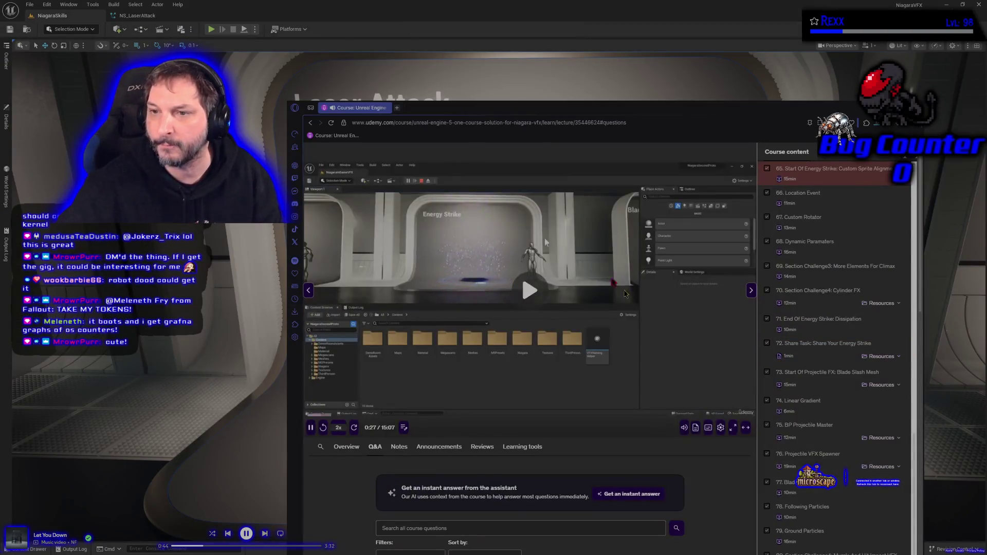
key(super+Down)
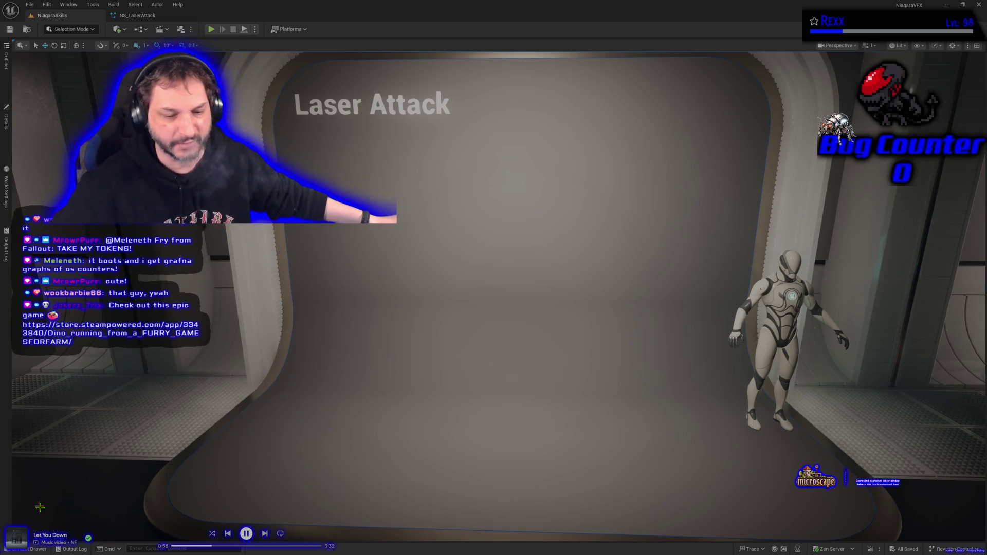
Open the Content Drawer and browse the project folders, opening DemoRoomAssets
click(29, 549)
drag(39, 419, 39, 419)
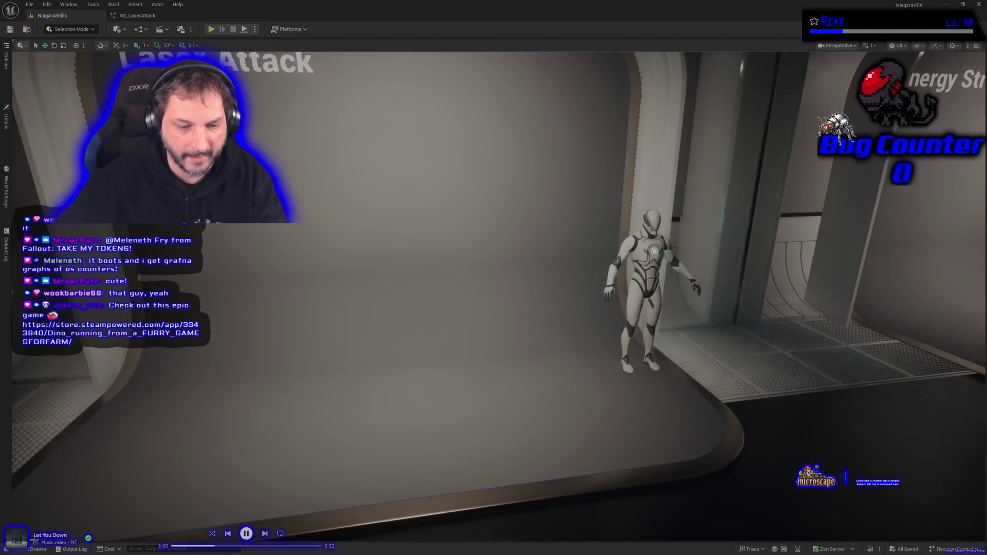
click(30, 549)
scroll(60, 500, up, 5)
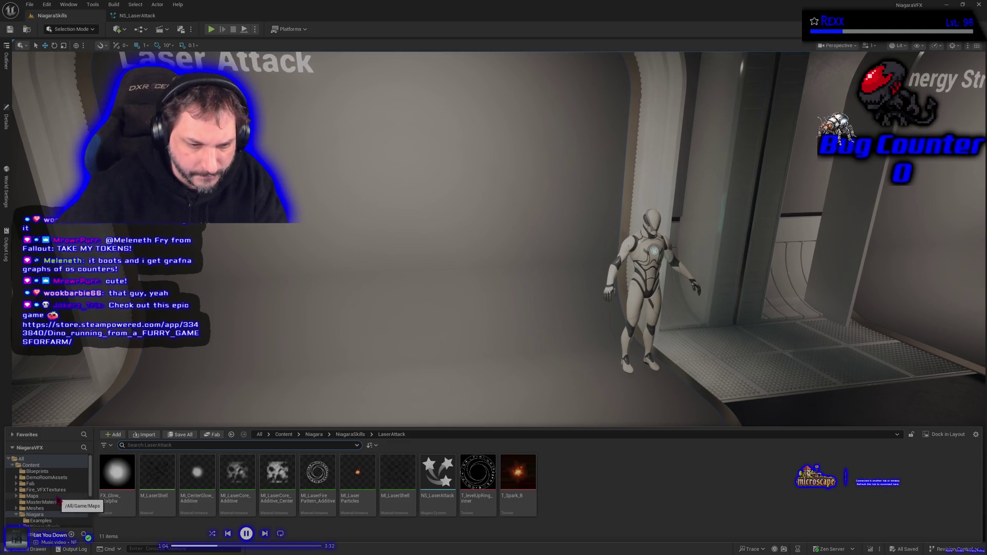
click(53, 477)
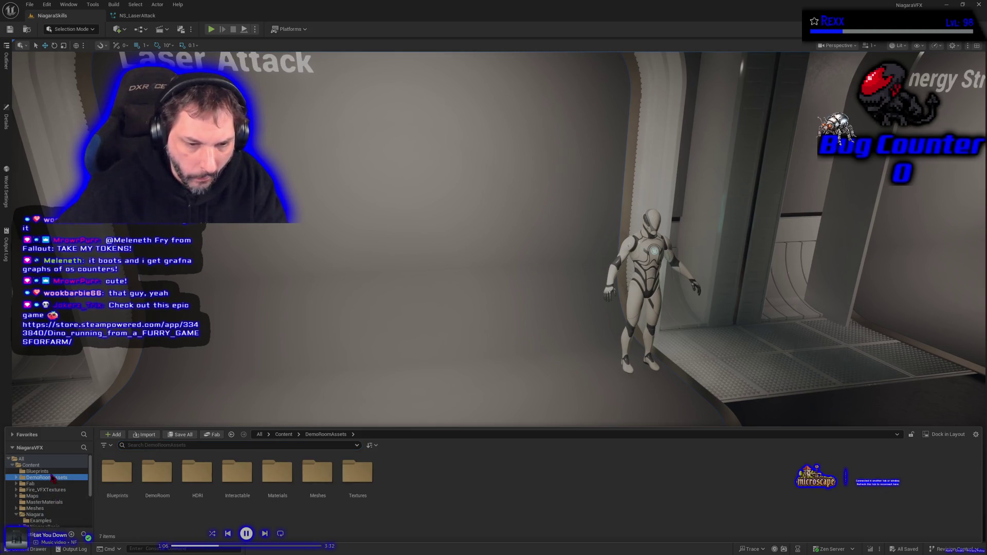
Go to ThirdPerson > Characters > Mannequins > Meshes and drag SKM_Quinn_Simple beside the mannequin
scroll(53, 480, down, 5)
click(40, 518)
double_click(161, 511)
double_click(117, 476)
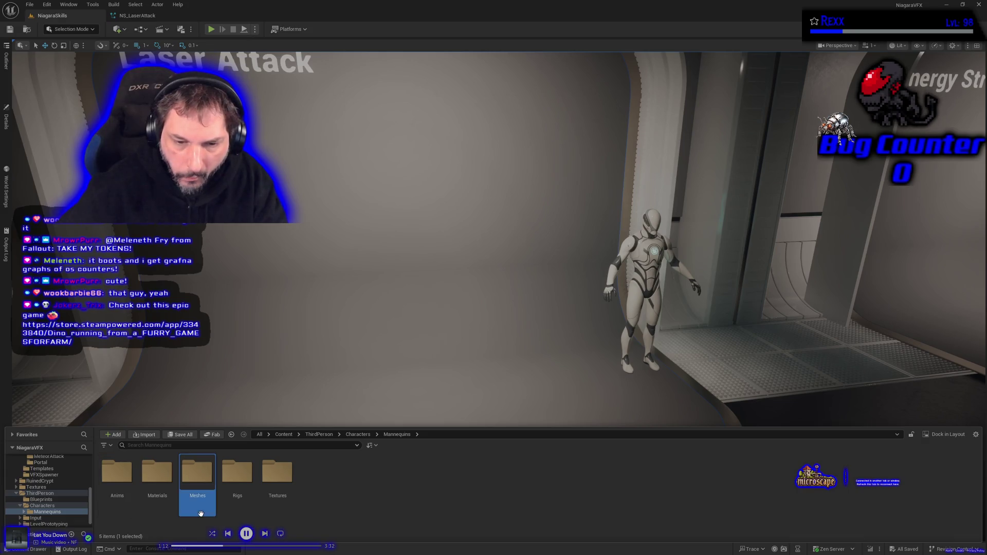
double_click(198, 471)
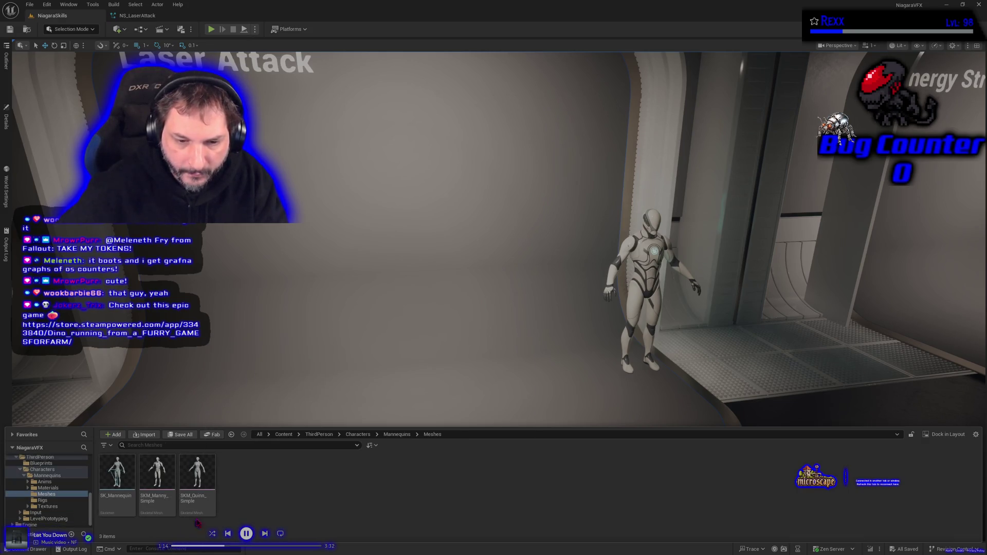
mouse_move(194, 472)
mouse_down()
mouse_move(457, 386)
mouse_move(509, 355)
mouse_move(539, 377)
mouse_move(538, 345)
mouse_move(542, 366)
mouse_up()
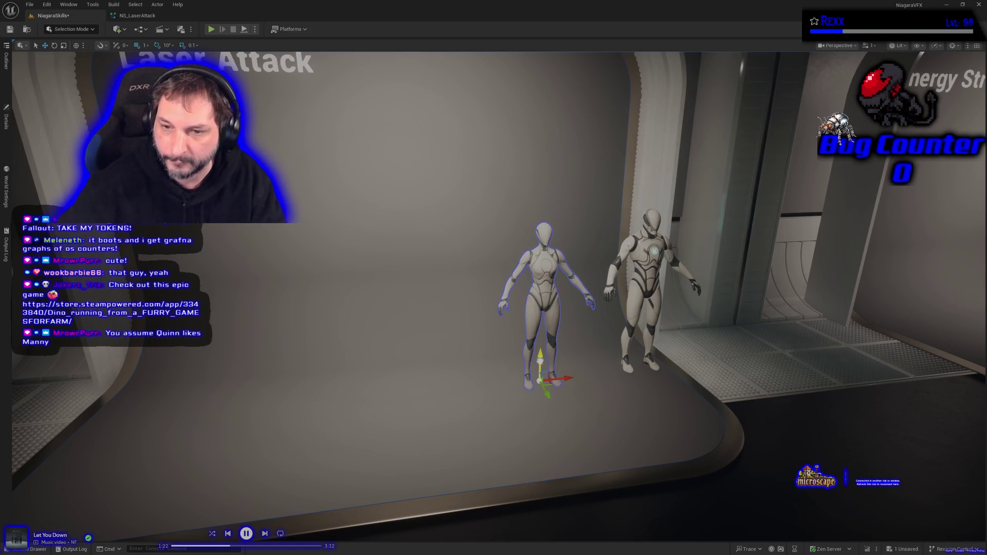
Zoom and swing the viewport to frame both mannequins side by side
scroll(544, 395, up, 5)
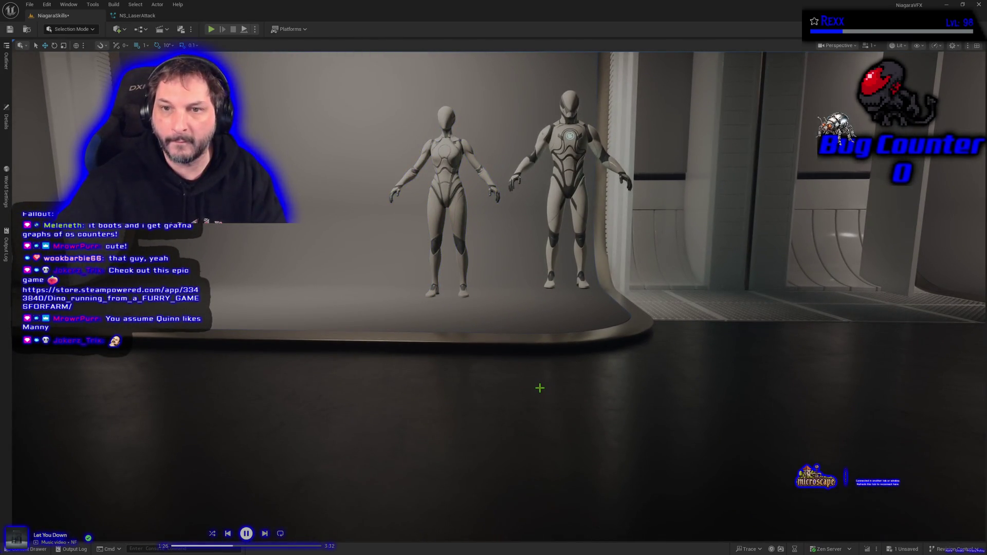
scroll(544, 395, up, 5)
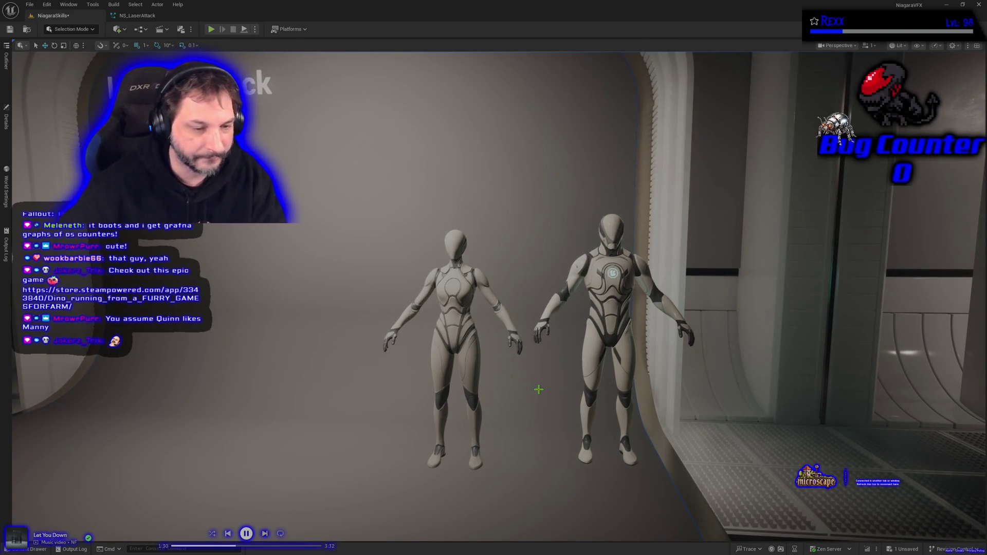
mouse_move(533, 409)
mouse_down()
mouse_move(566, 411)
mouse_move(463, 403)
mouse_move(514, 406)
mouse_move(494, 404)
mouse_move(509, 404)
mouse_move(498, 398)
mouse_up()
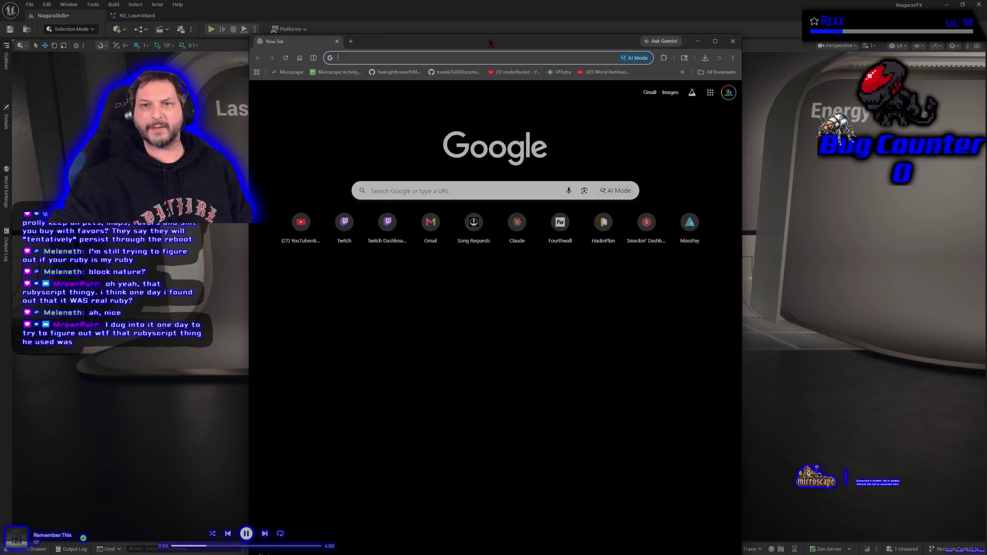
Move Chrome over the editor and search Google for 'rpg maker ruby script'
drag(490, 43, 502, 19)
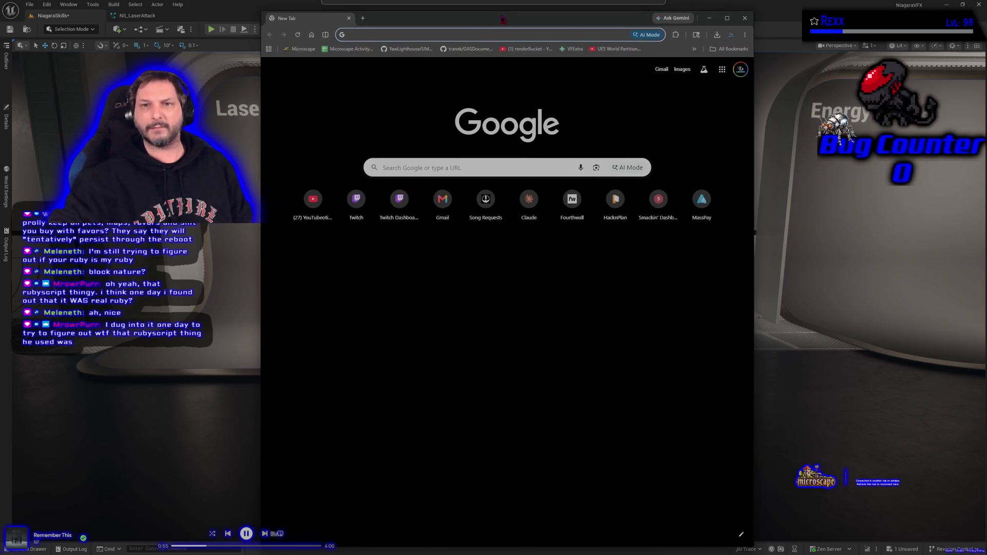
click(445, 171)
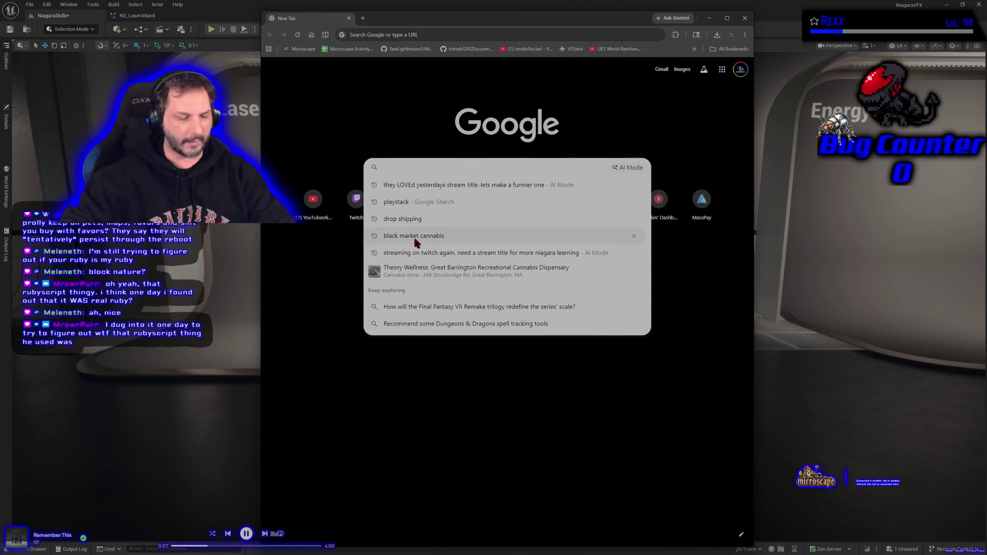
key(Escape)
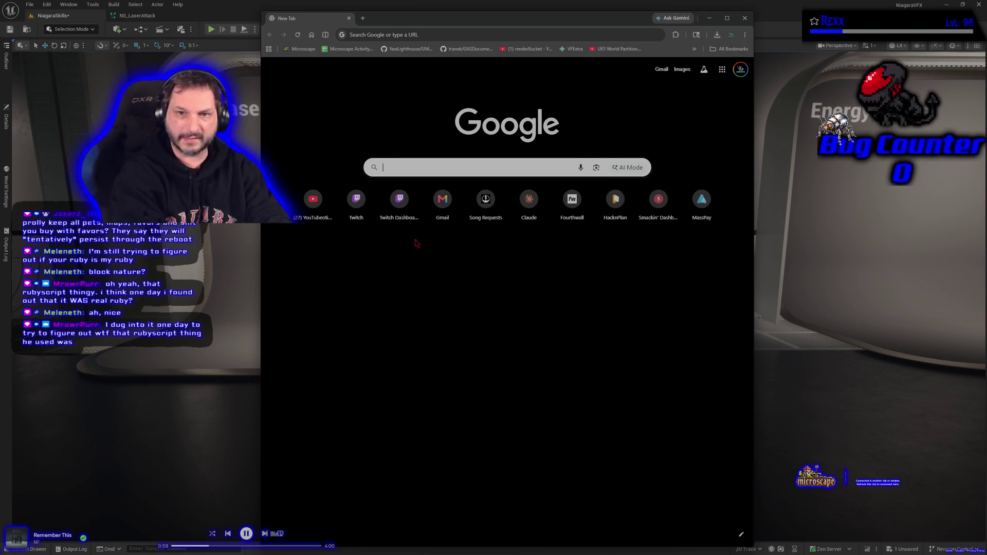
text(rgss)
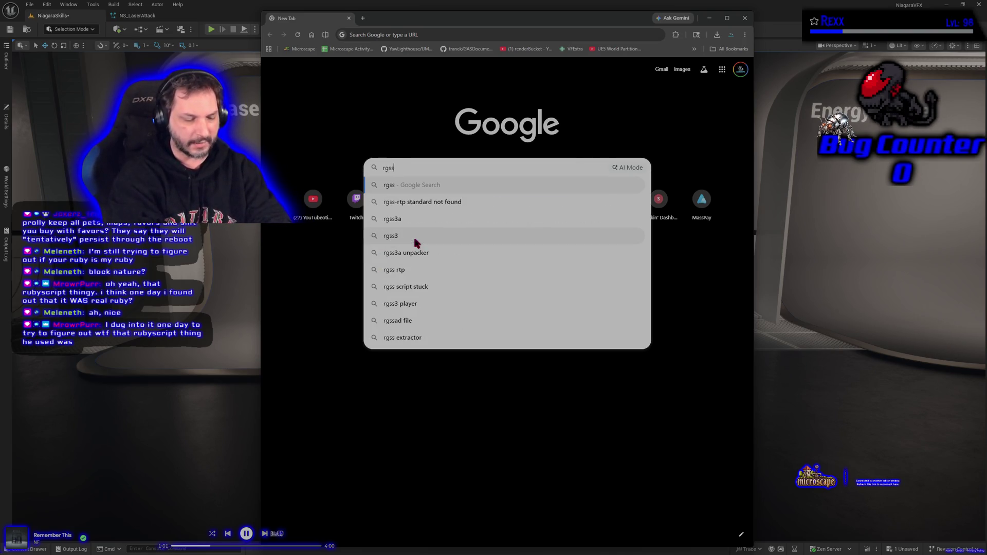
key(BackSpace)
key(BackSpace)
key(BackSpace)
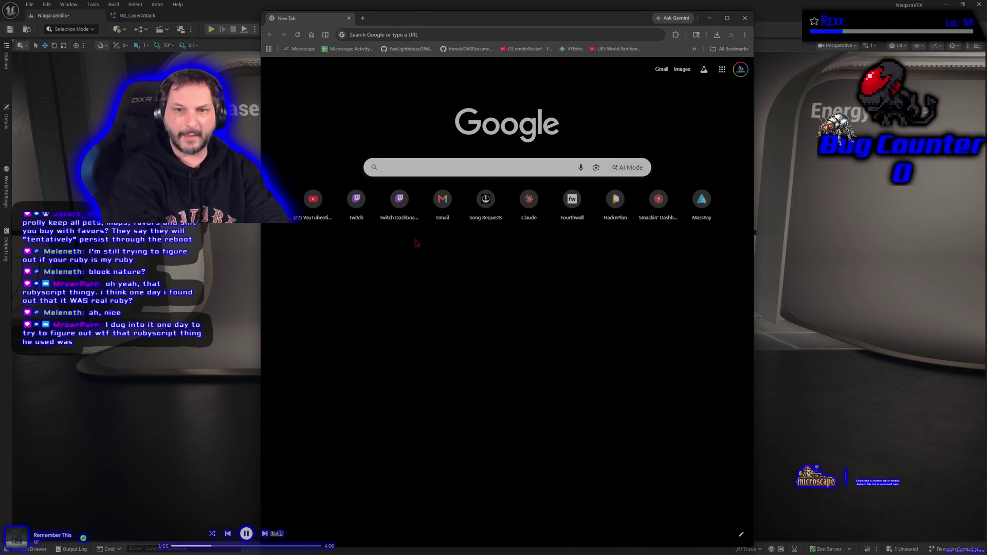
text(rpg maker)
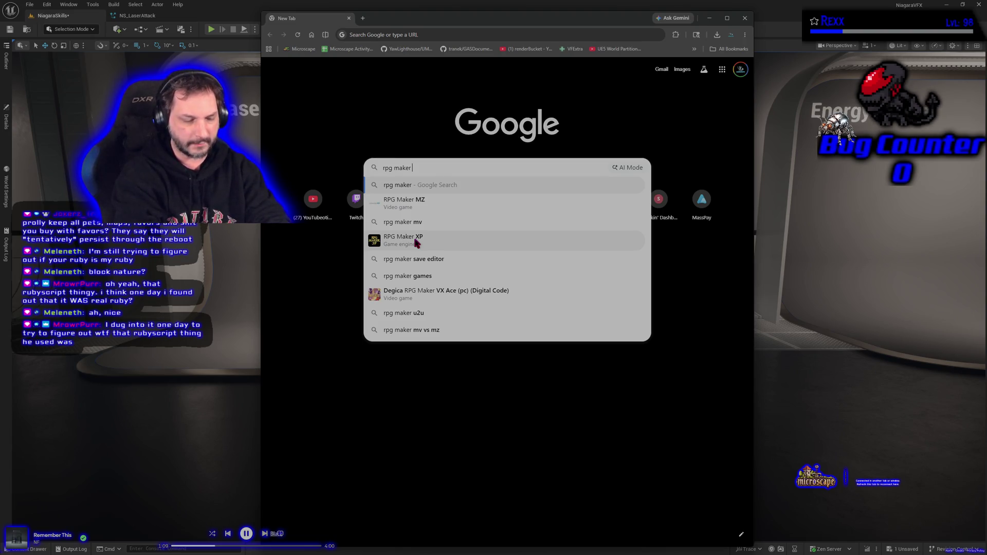
text( v)
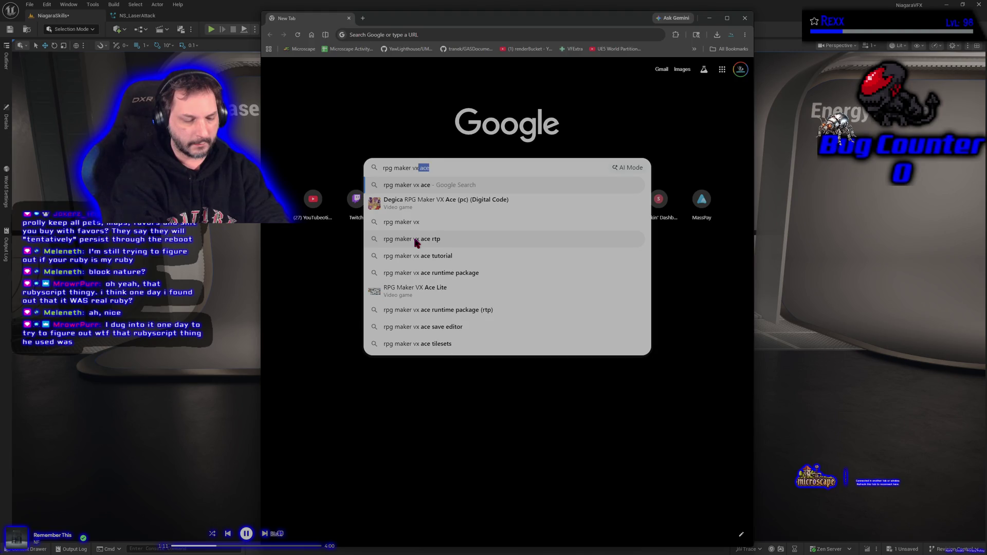
text( ruby)
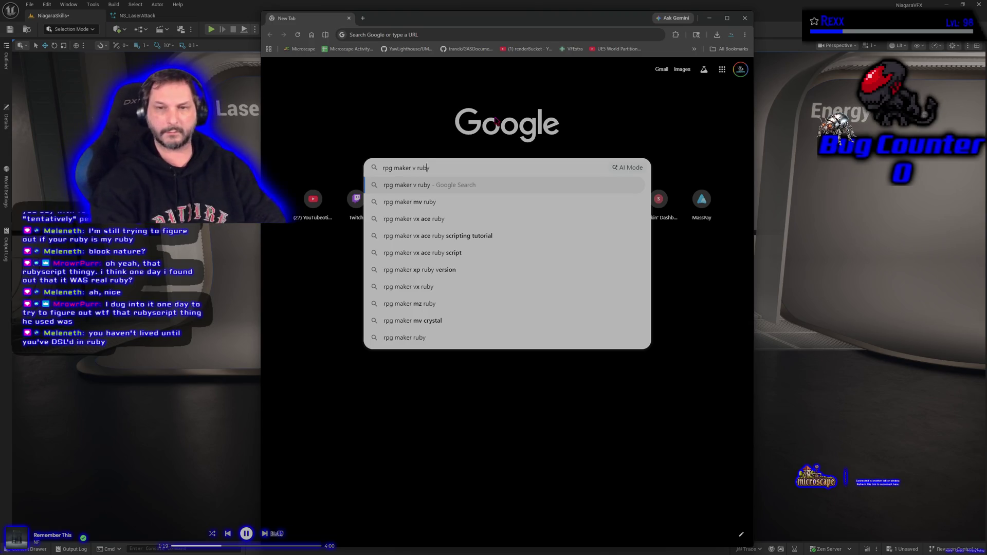
key(BackSpace)
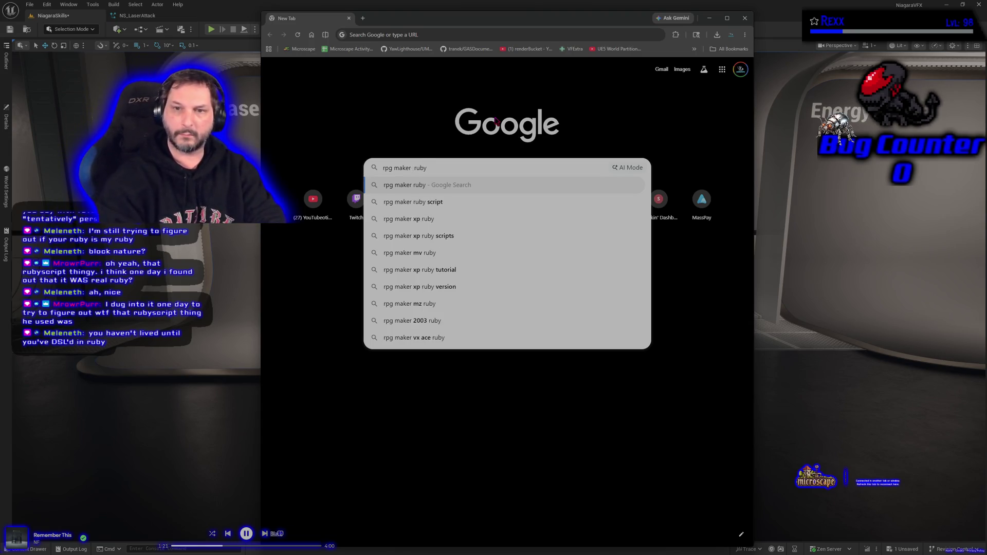
click(455, 203)
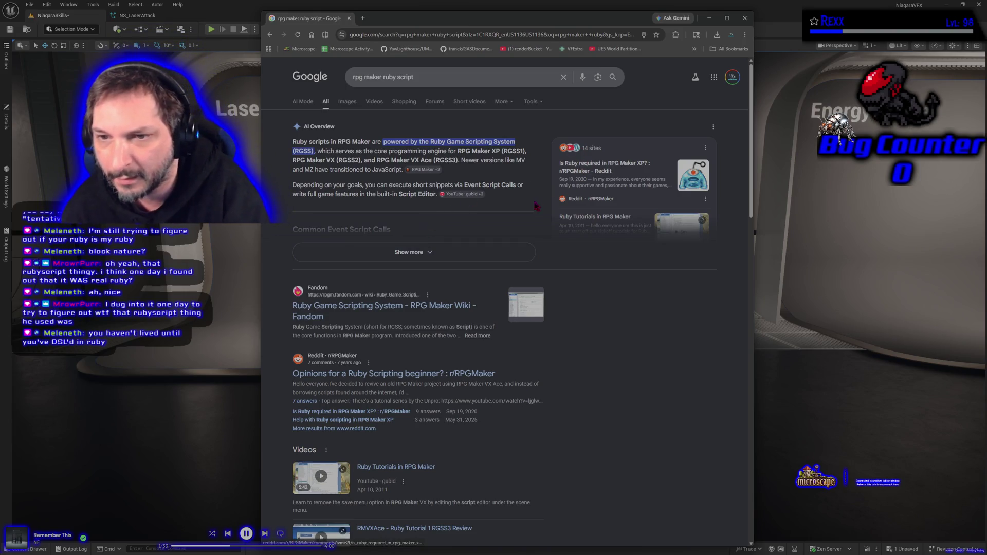
Expand the AI Overview, highlight the RPG Maker VX Ace (RGSS3) mention, and start a follow-up
click(409, 252)
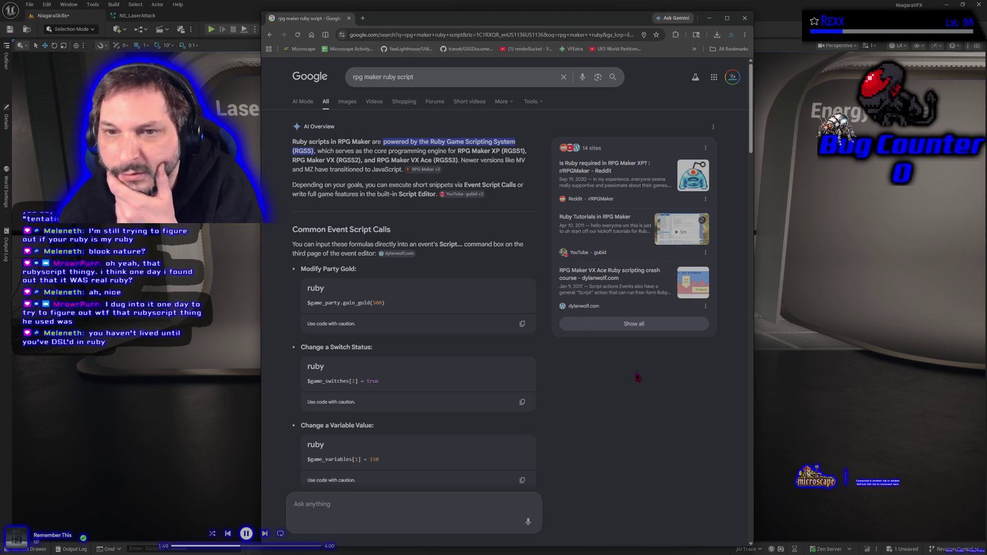
drag(460, 160, 376, 159)
click(567, 323)
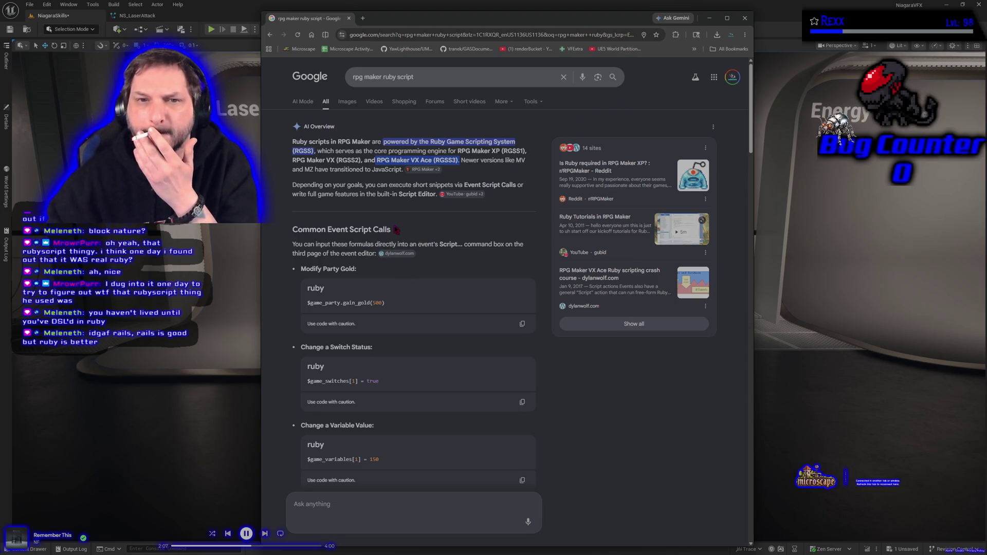
click(382, 505)
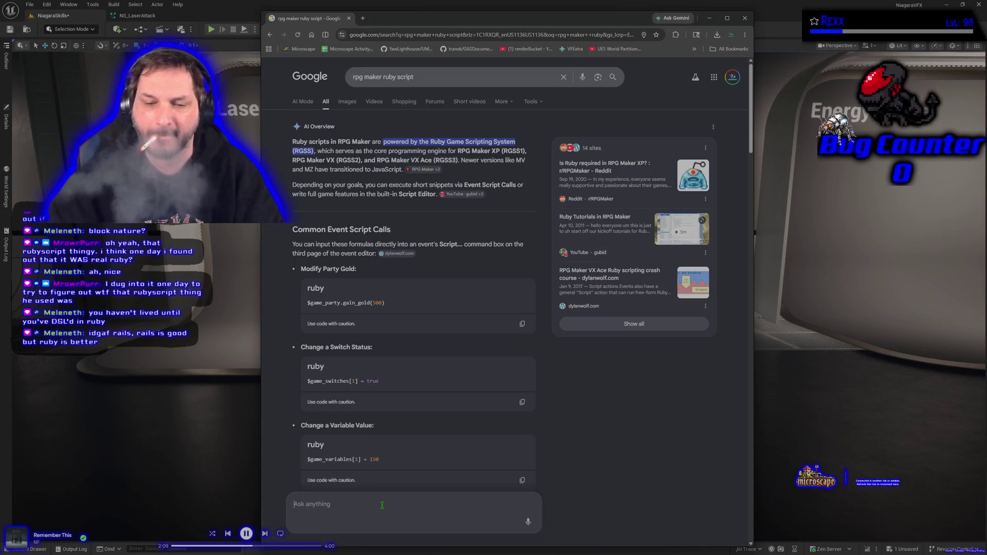
Submit the follow-up question 'is rgss3 real ruby' to the AI
text(is rgss3 real ruby)
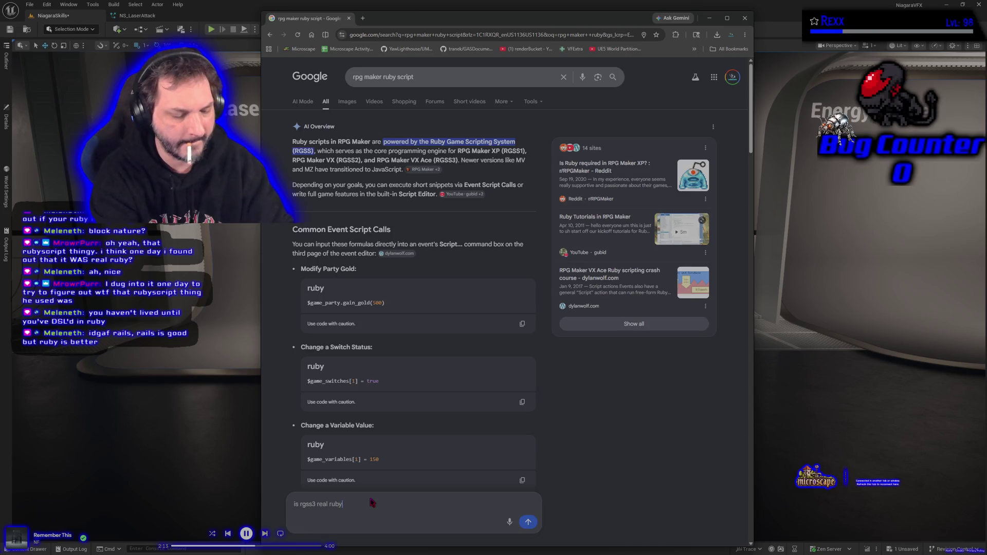
key(Return)
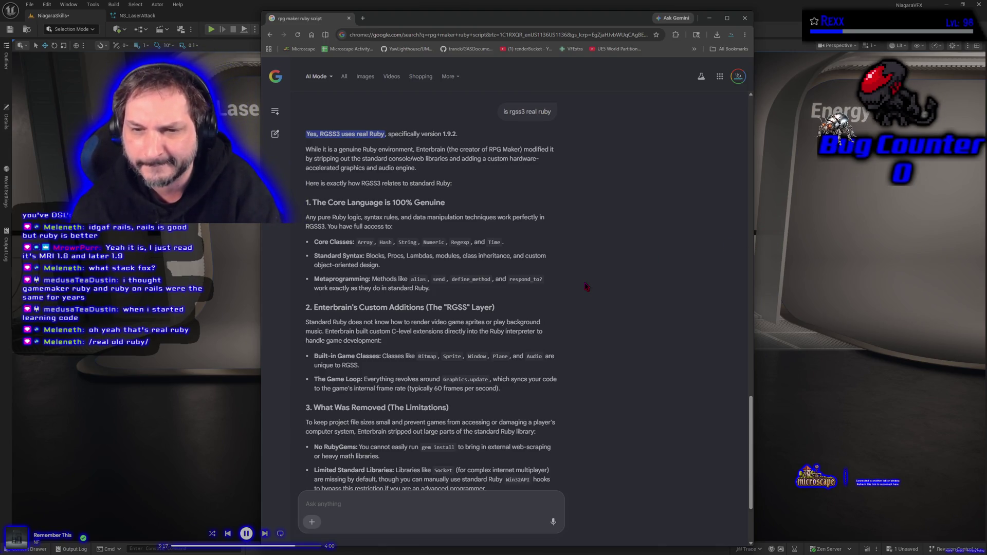
scroll(586, 286, down, 3)
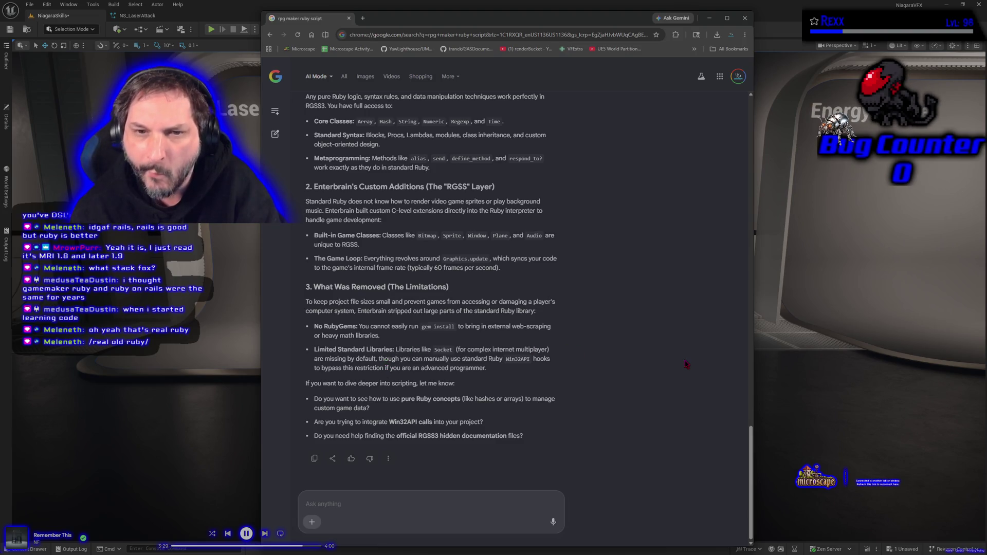
scroll(610, 396, up, 3)
scroll(610, 396, down, 3)
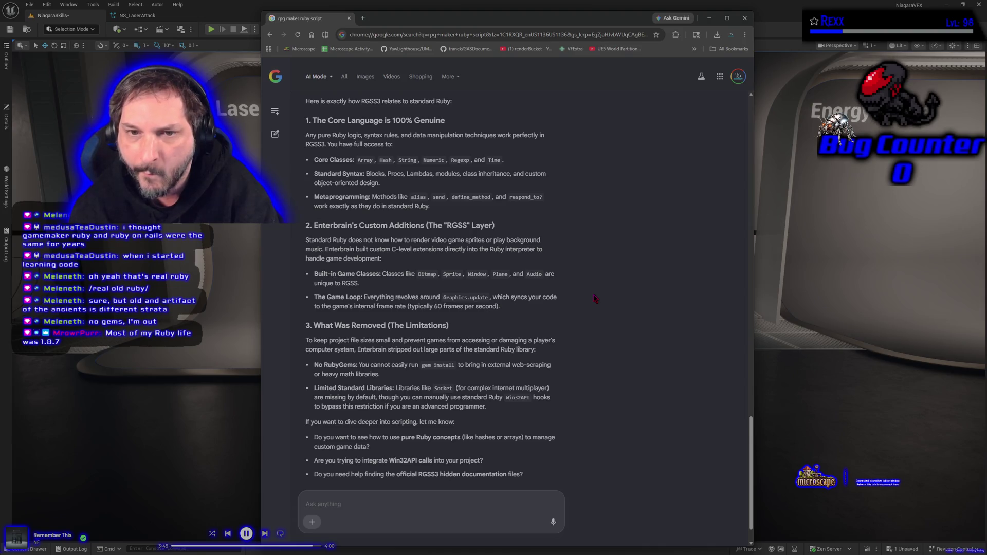
scroll(594, 299, up, 2)
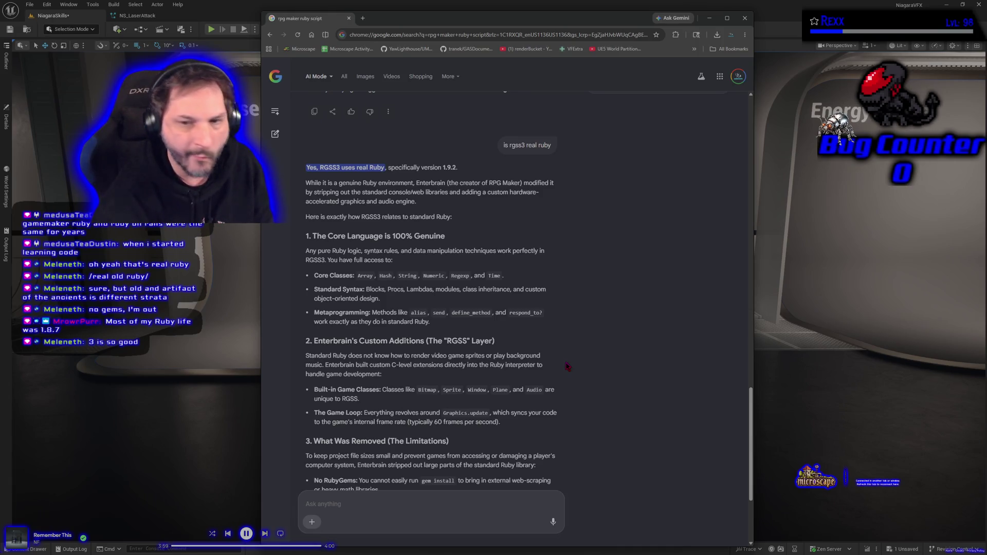
scroll(639, 292, down, 2)
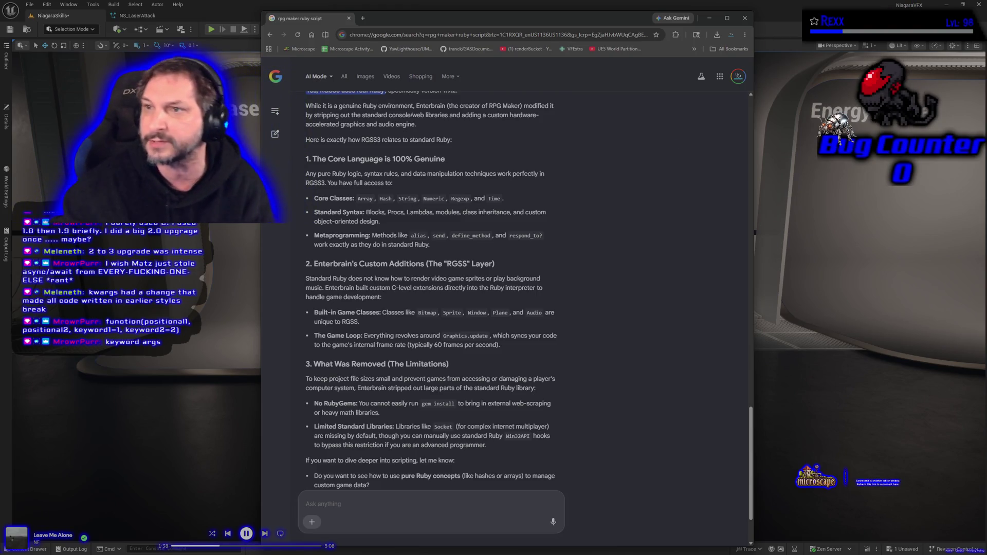
Close the Chrome window showing the RGSS3 Ruby answer
click(744, 18)
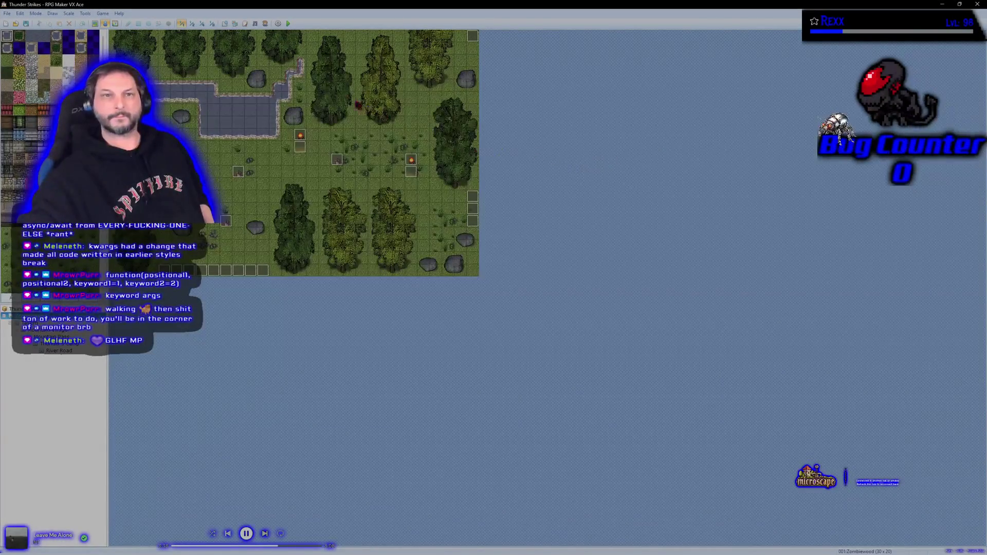
Open the Script Editor listing Vocab, DataManager and Game_Temp
click(244, 24)
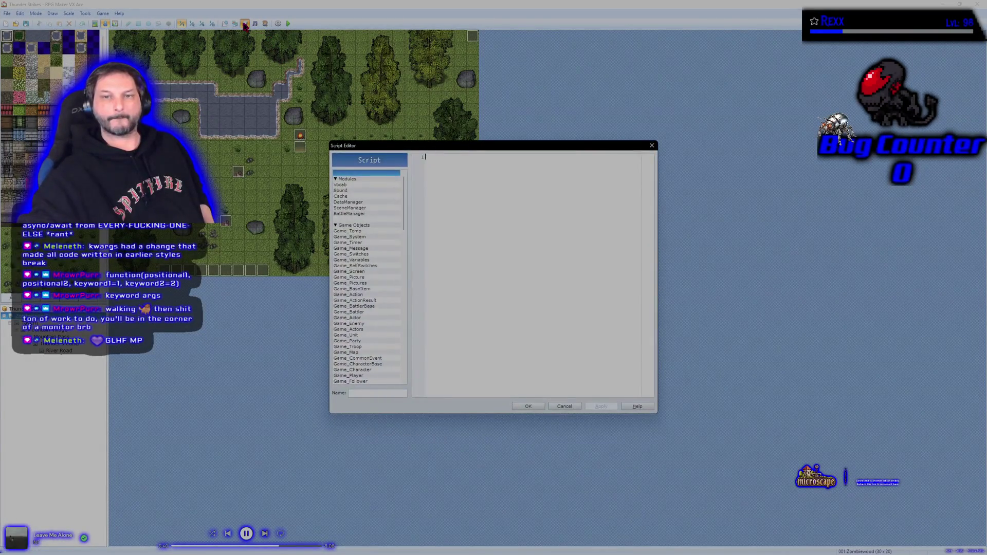
Scroll from Game_Temp down to Materials, open the Alienshadow Games script, and move the editor down-right
click(378, 232)
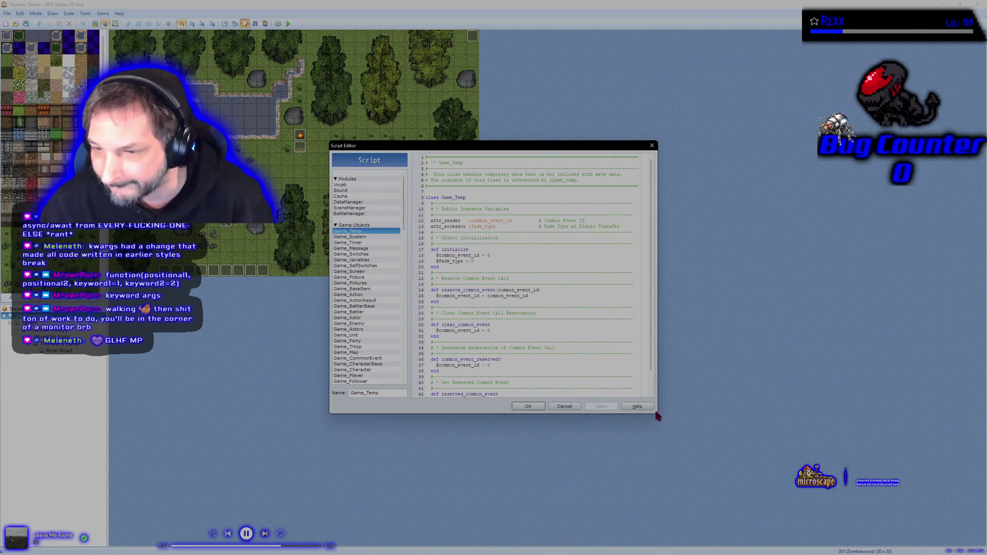
scroll(373, 273, down, 9)
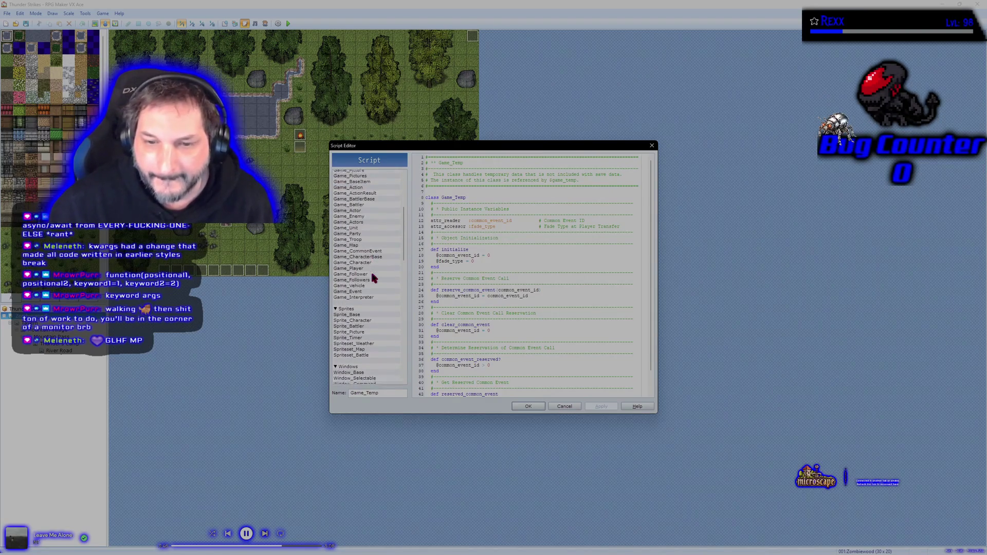
scroll(373, 278, down, 7)
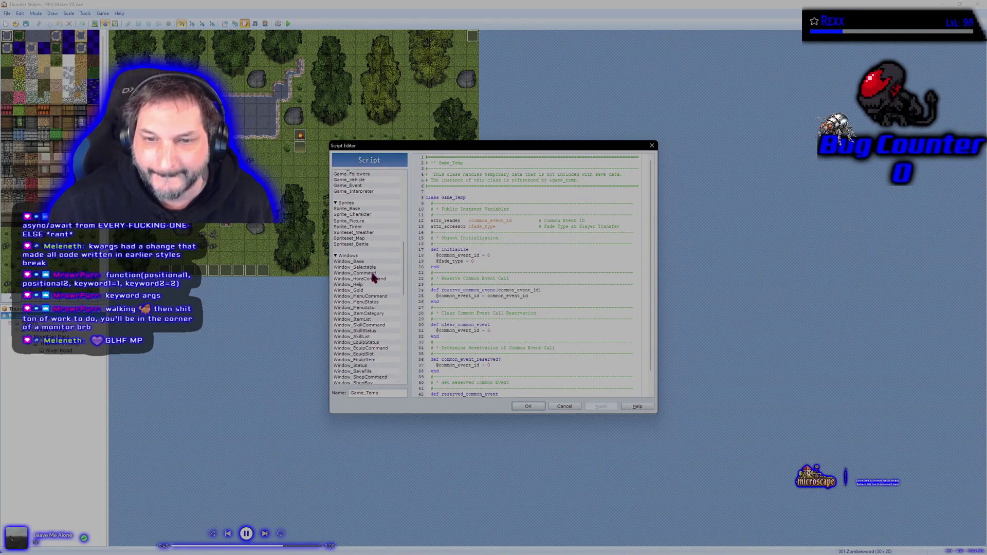
scroll(374, 278, down, 12)
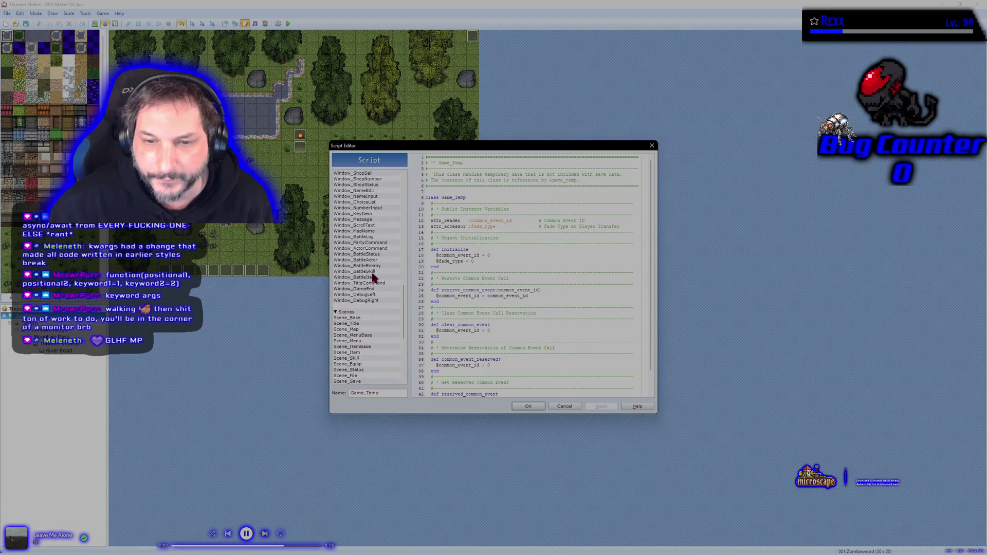
scroll(372, 270, down, 6)
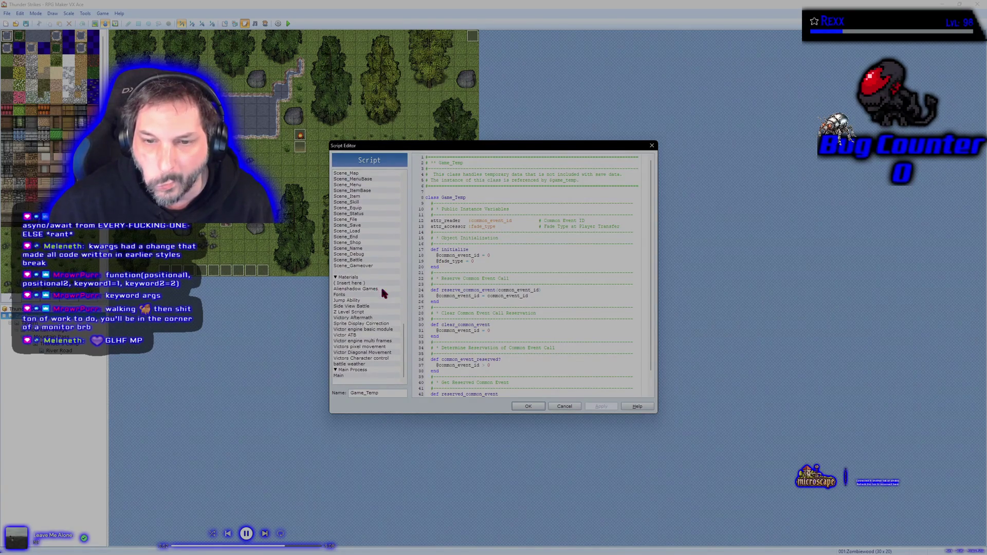
click(383, 289)
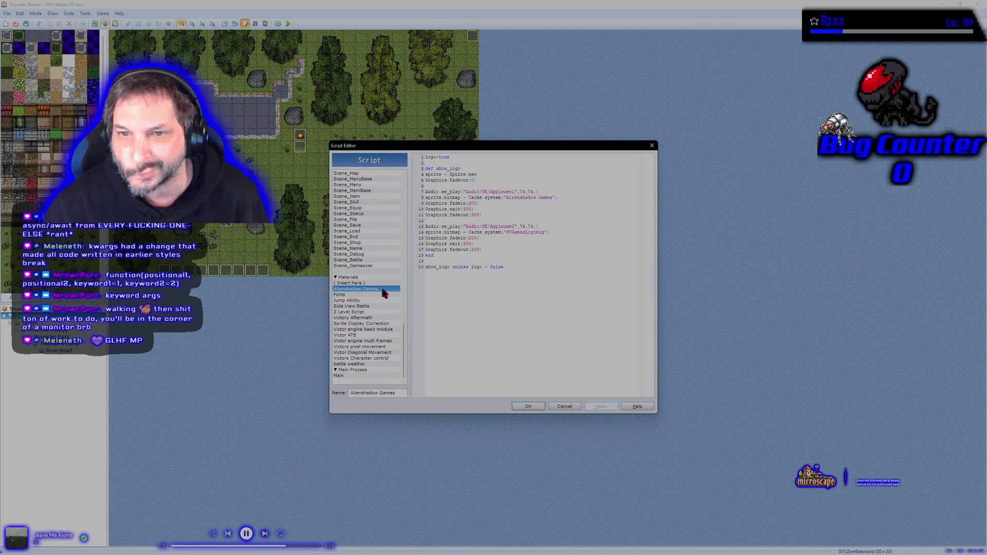
drag(509, 148, 570, 187)
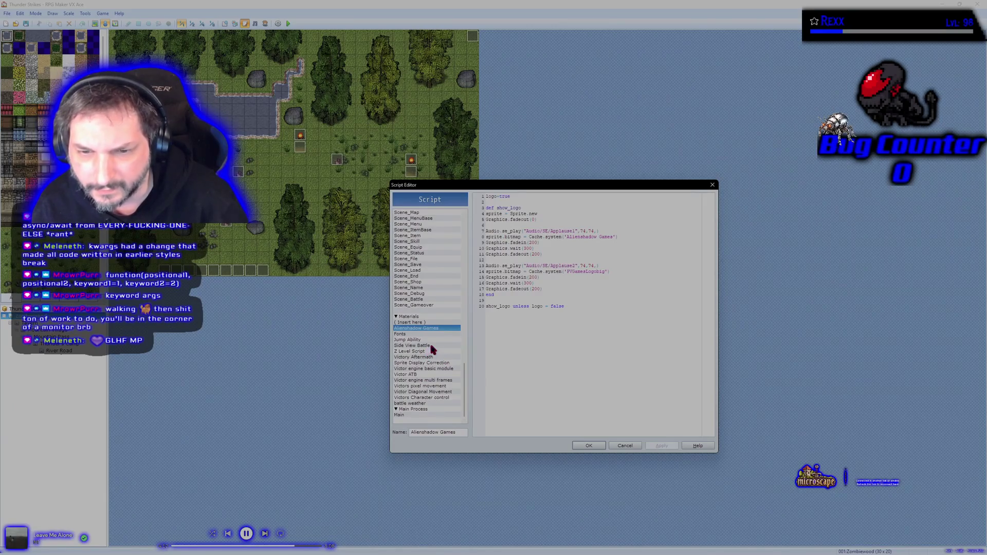
Open the Side View Battle script and scroll through its code
click(431, 346)
scroll(593, 329, down, 1)
scroll(594, 329, down, 15)
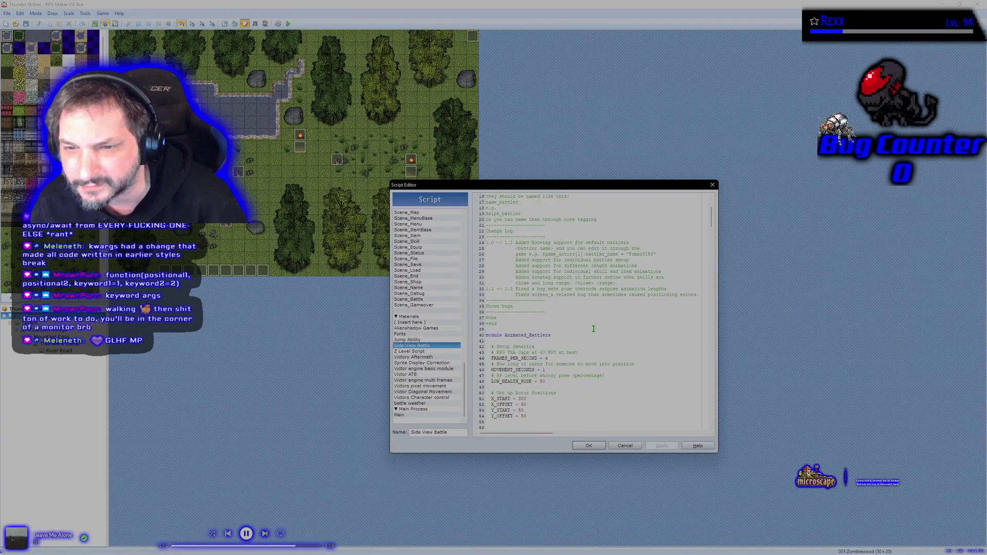
scroll(590, 324, down, 5)
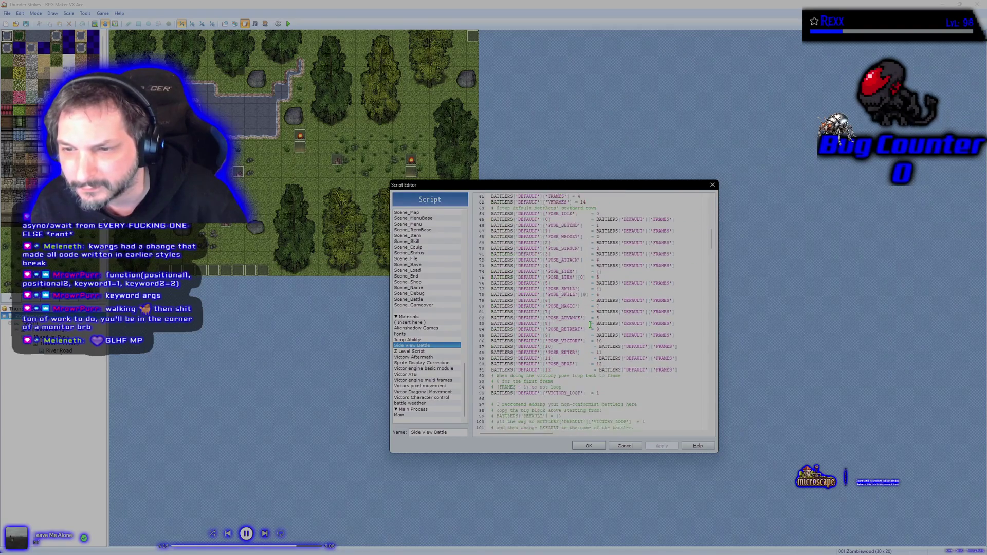
scroll(590, 323, down, 10)
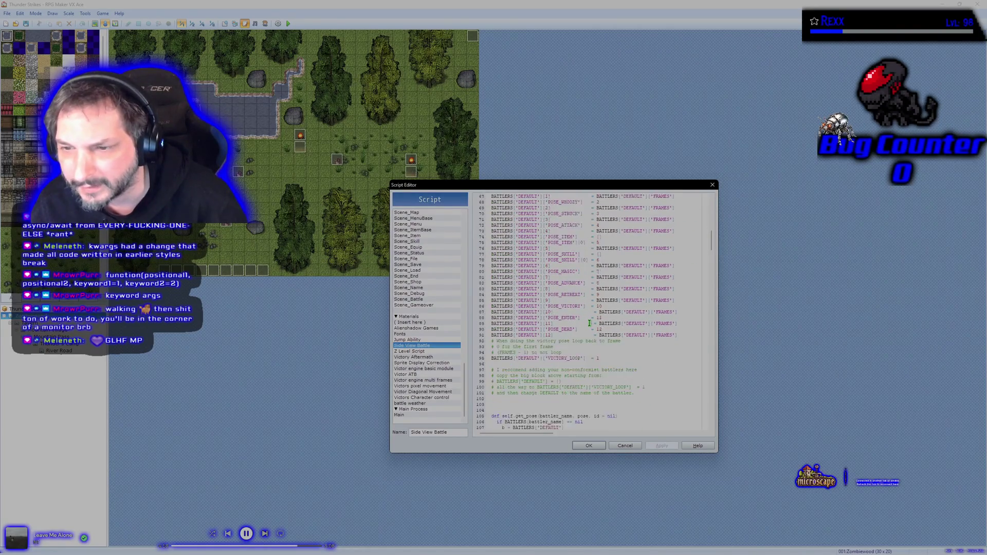
scroll(589, 320, down, 15)
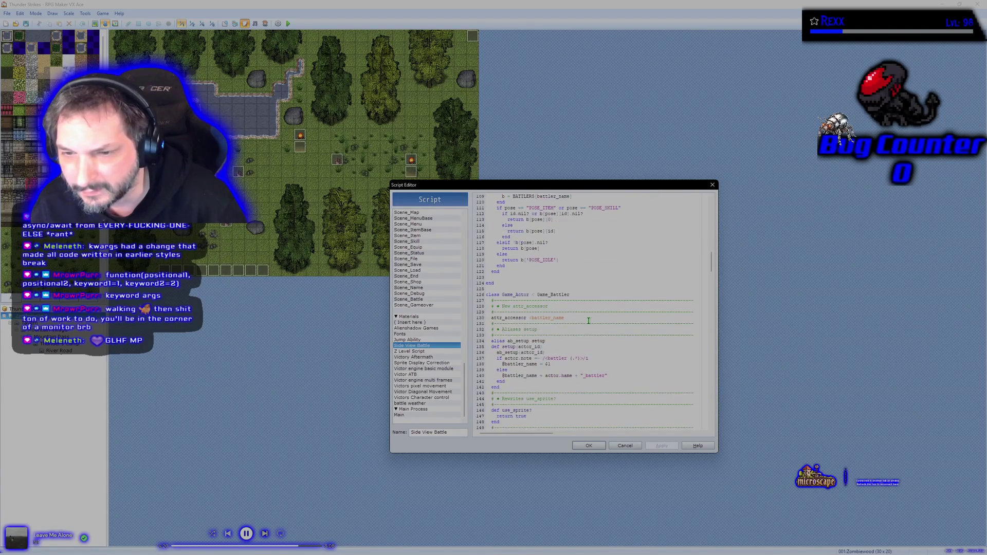
scroll(589, 321, down, 16)
scroll(589, 321, down, 19)
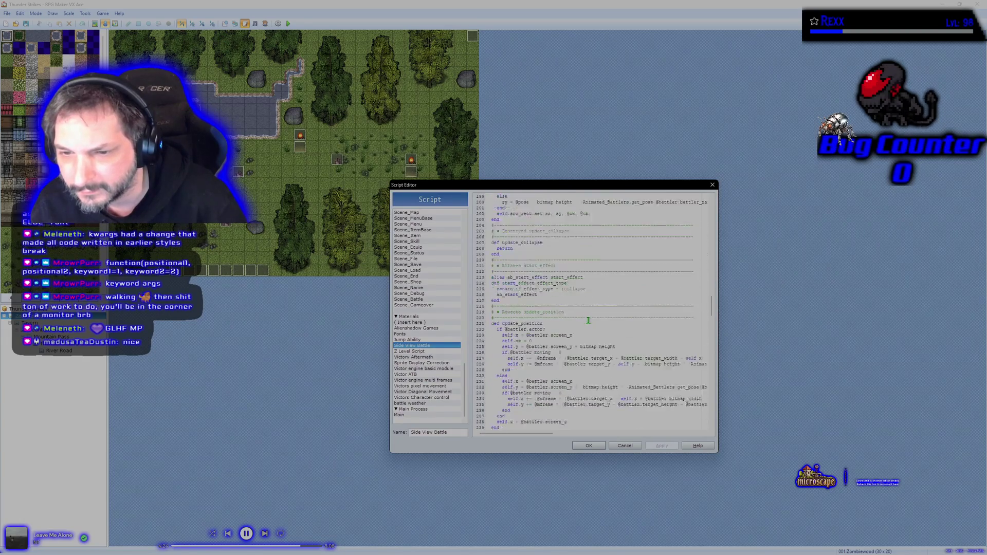
scroll(588, 317, down, 15)
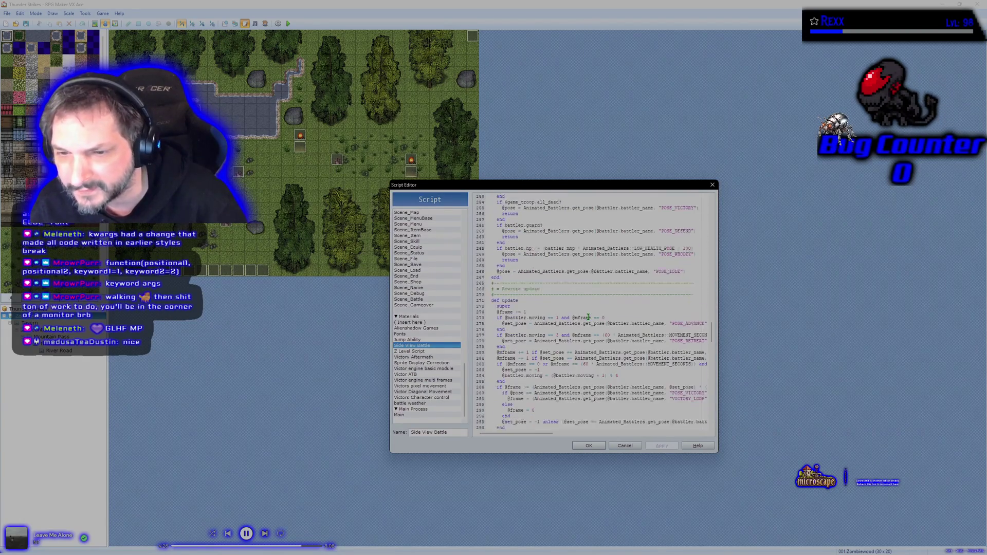
scroll(604, 318, down, 18)
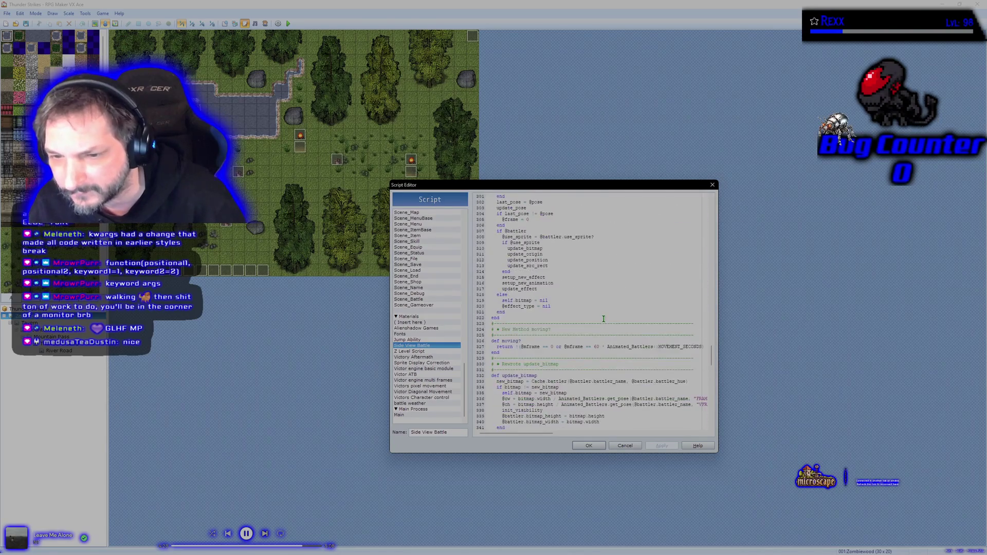
scroll(602, 312, down, 15)
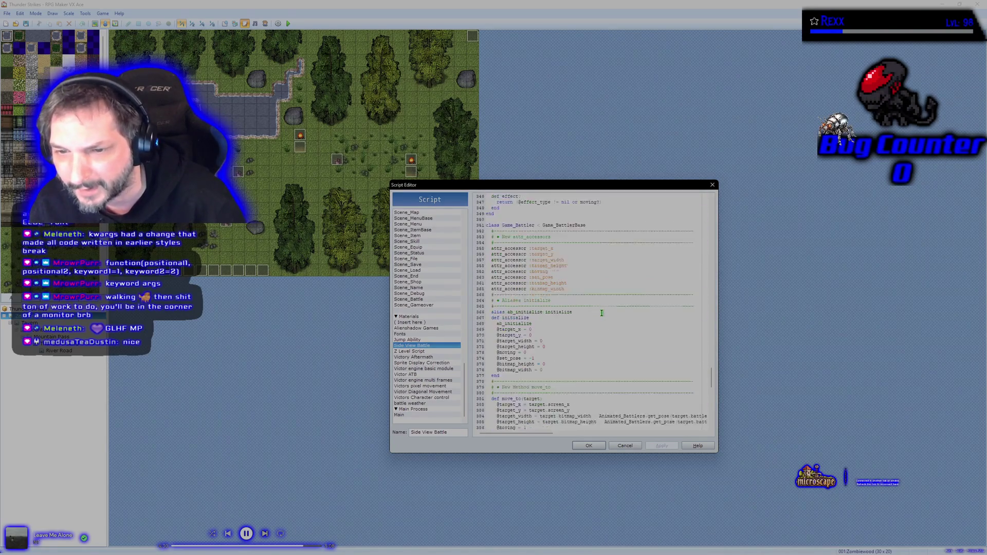
scroll(601, 312, down, 11)
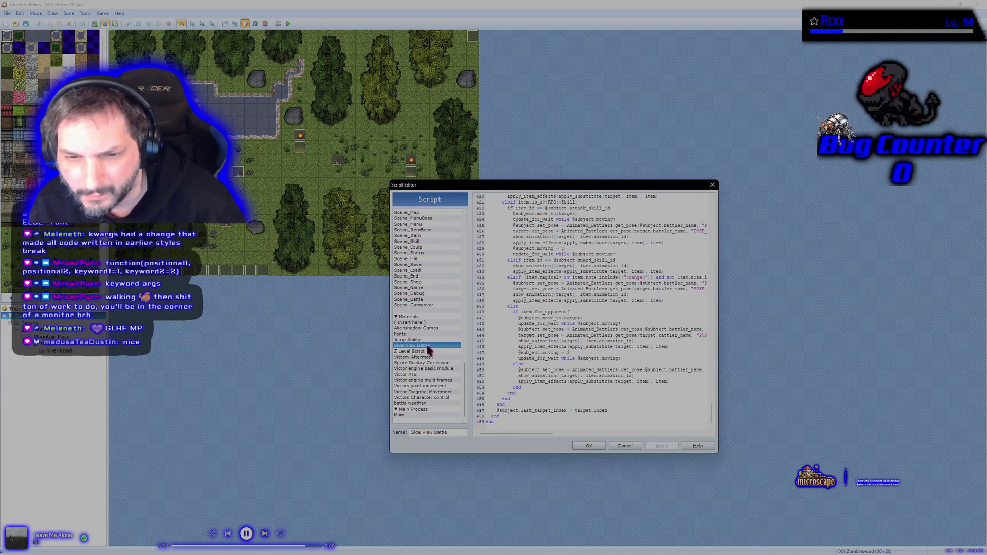
Open the Jump Ability script and scroll to its Game_Player jump code
click(411, 340)
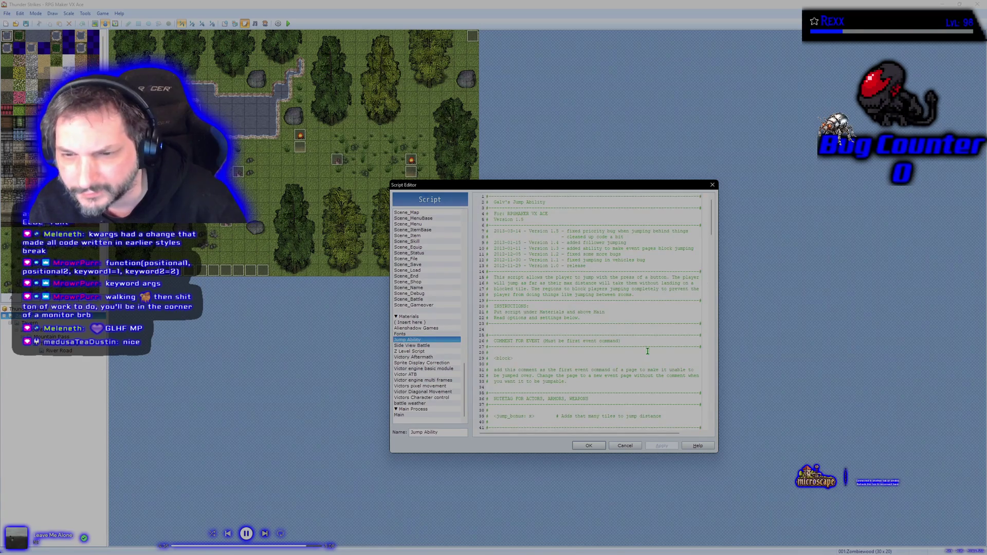
scroll(634, 339, down, 20)
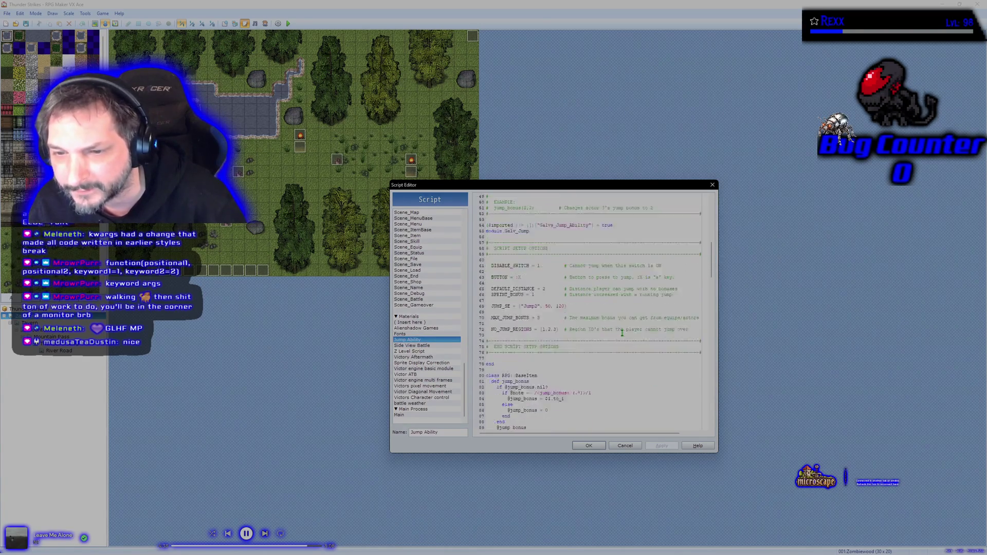
scroll(622, 334, down, 7)
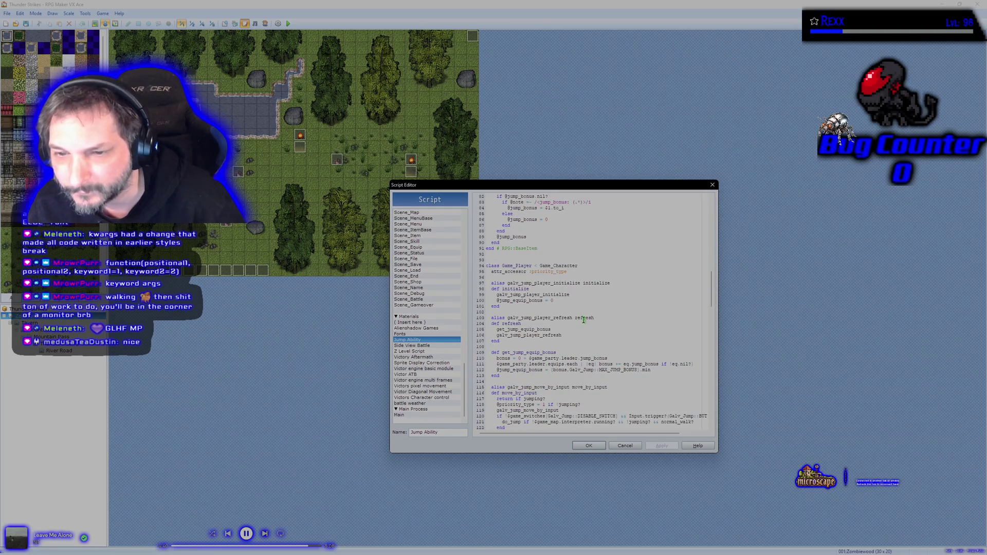
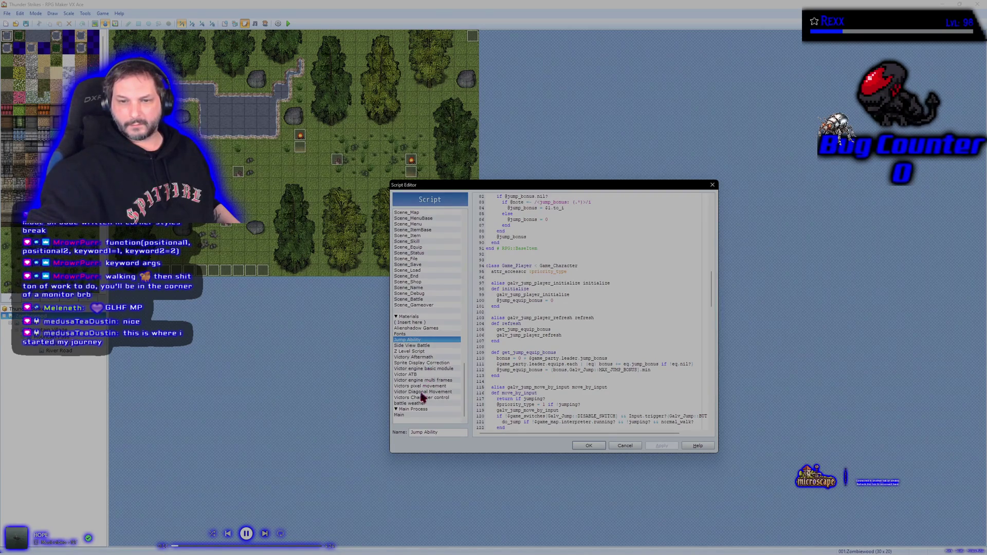
Look over the code of the Victor Diagonal Movement and Victor ATB scripts
click(418, 398)
click(415, 393)
click(415, 386)
click(415, 380)
click(415, 374)
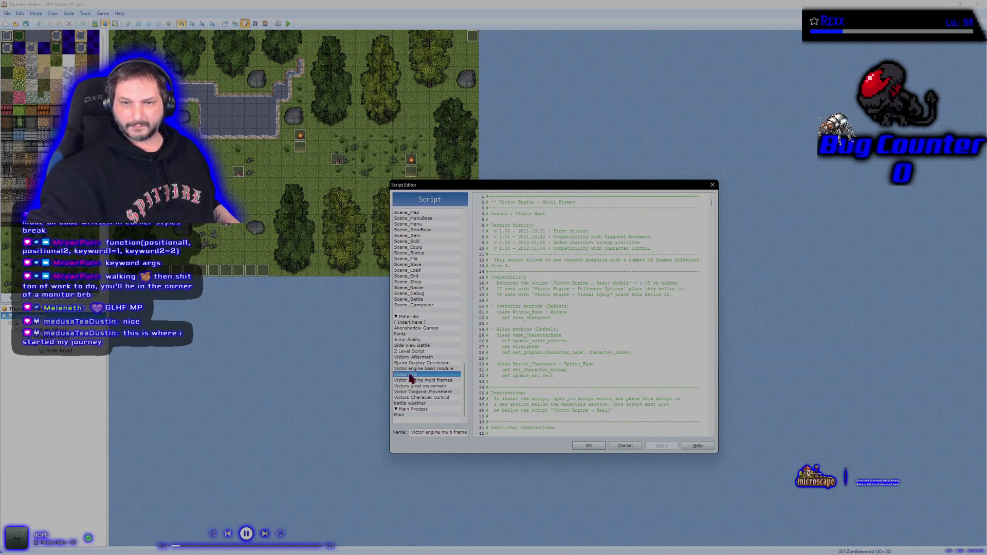
Scroll through the battle weather script's code, then view the Victor Character Control script
click(420, 404)
scroll(575, 347, down, 1)
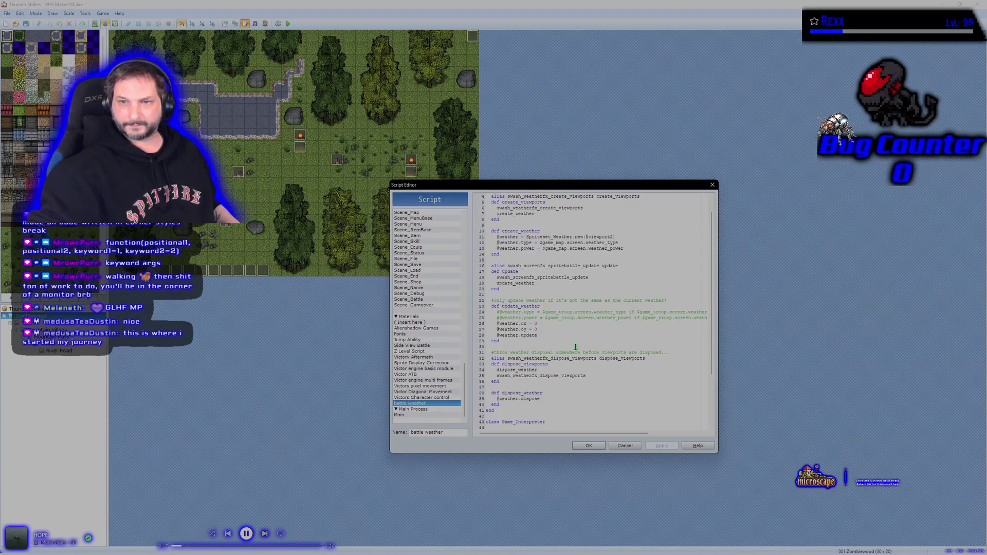
scroll(576, 347, up, 1)
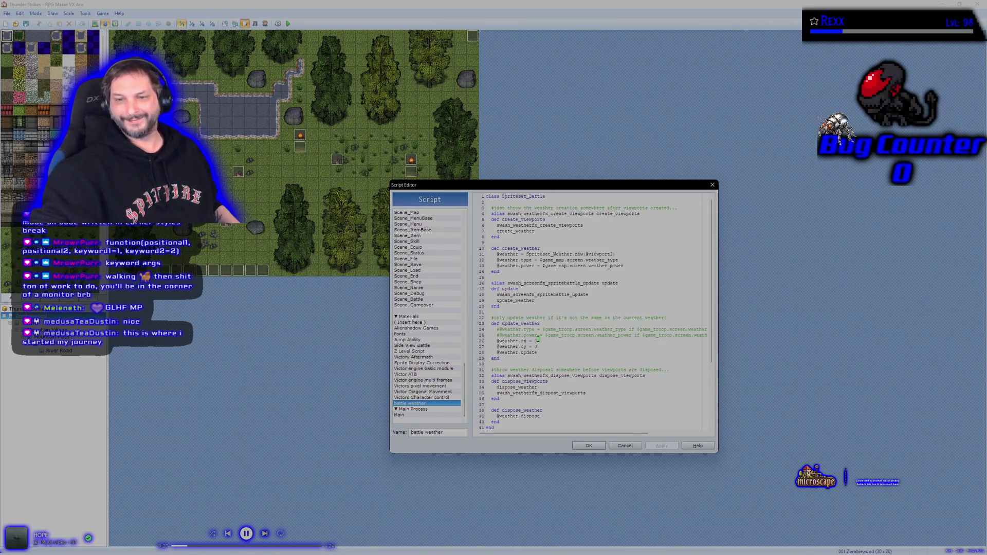
scroll(537, 339, down, 5)
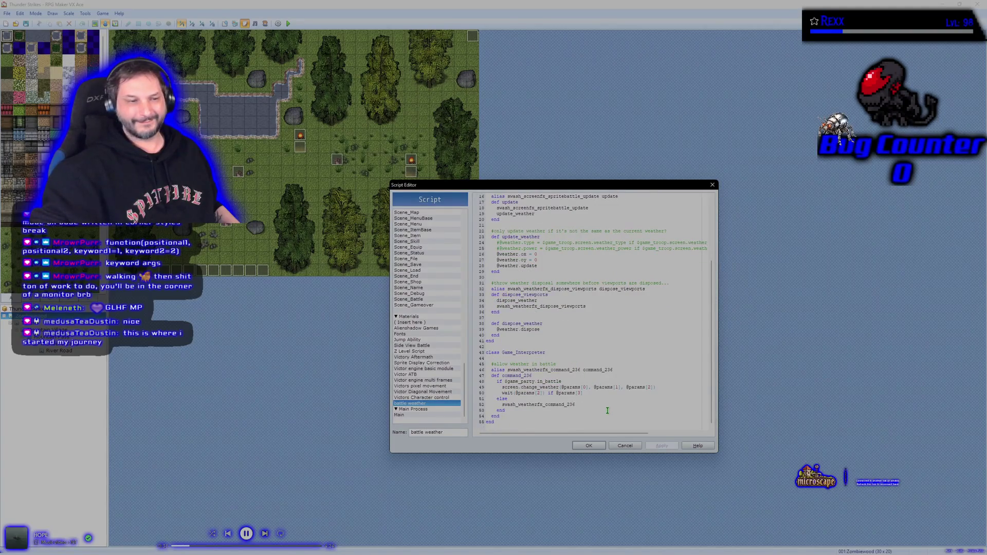
scroll(607, 410, up, 5)
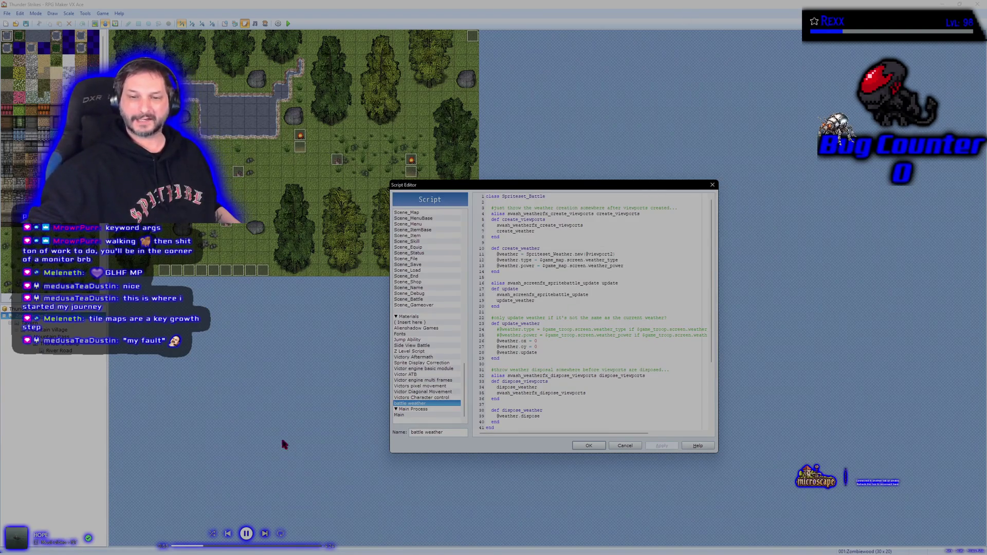
click(410, 398)
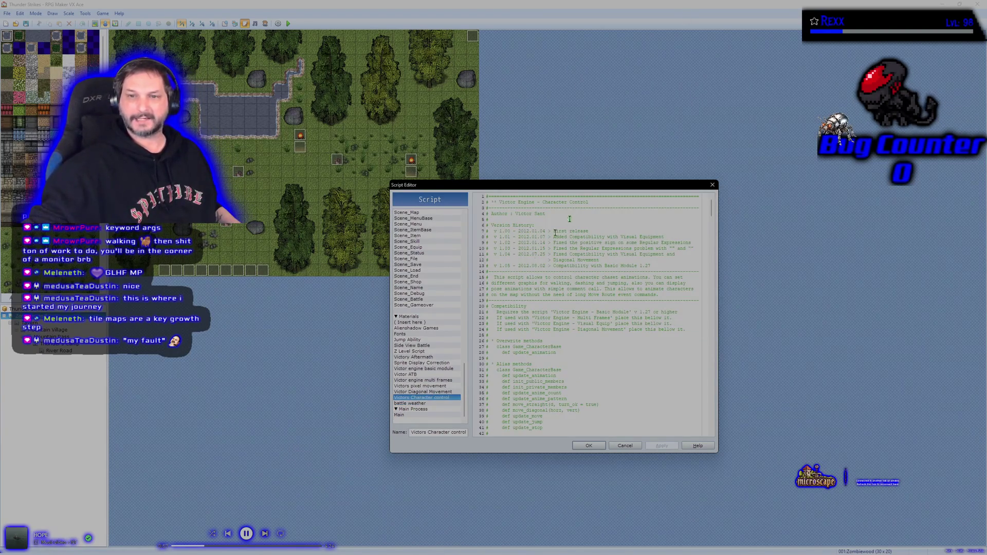
click(418, 334)
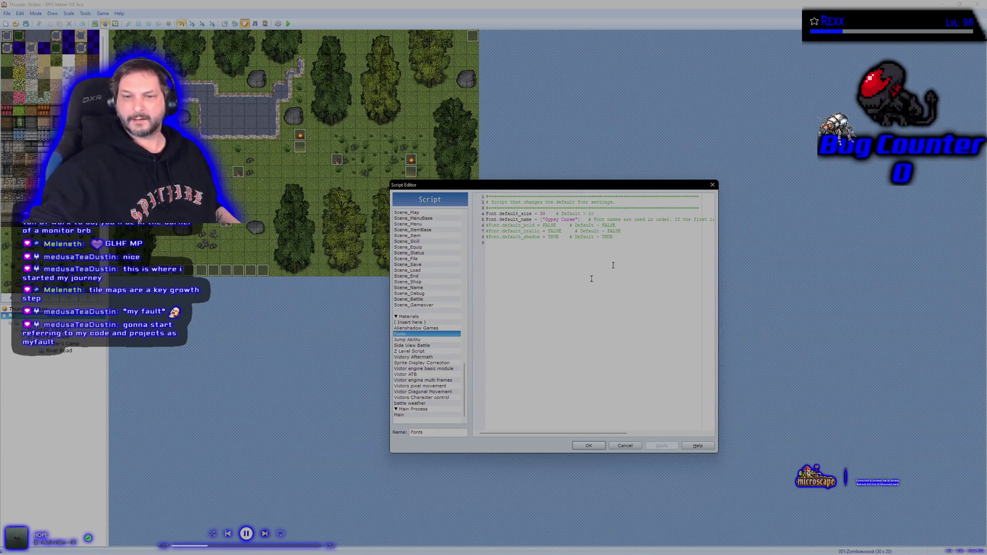
click(414, 328)
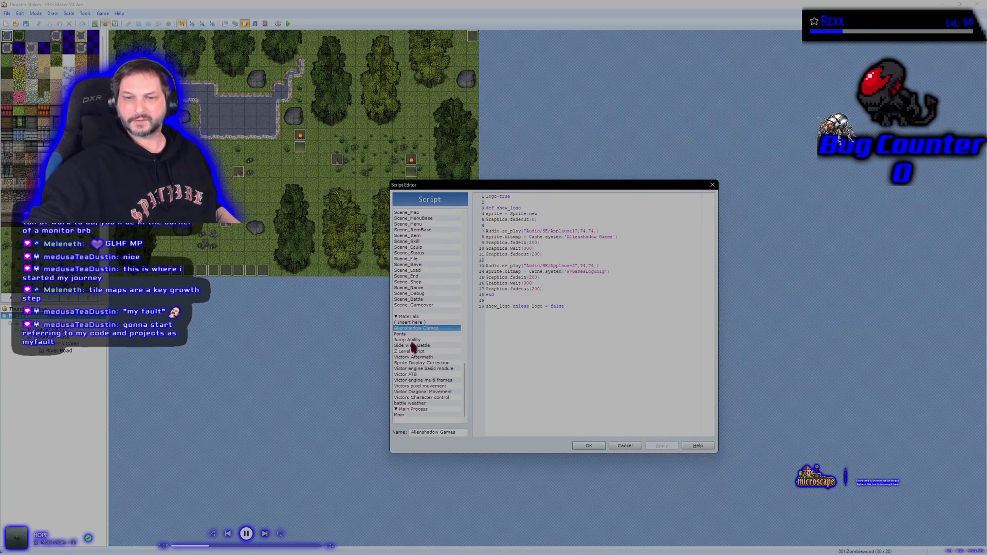
click(422, 404)
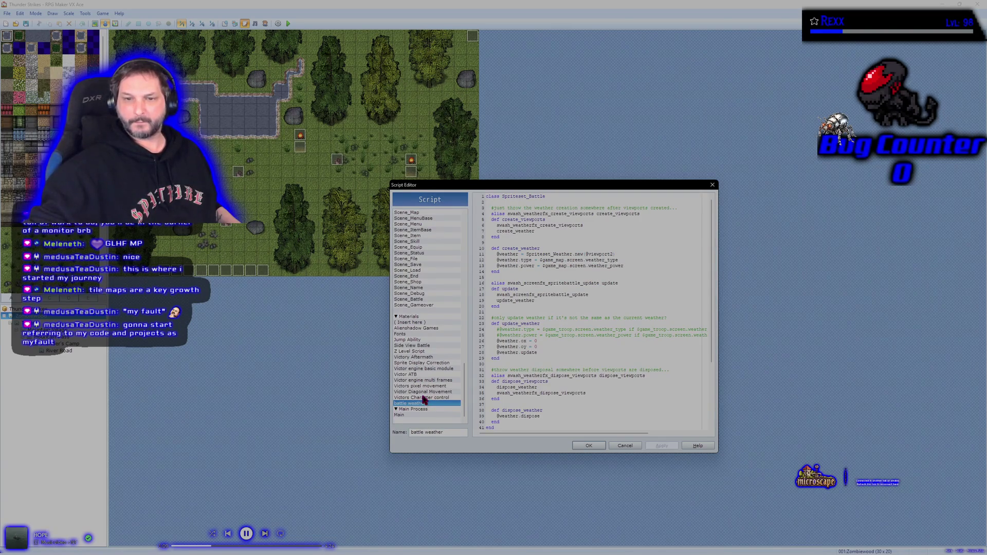
click(421, 339)
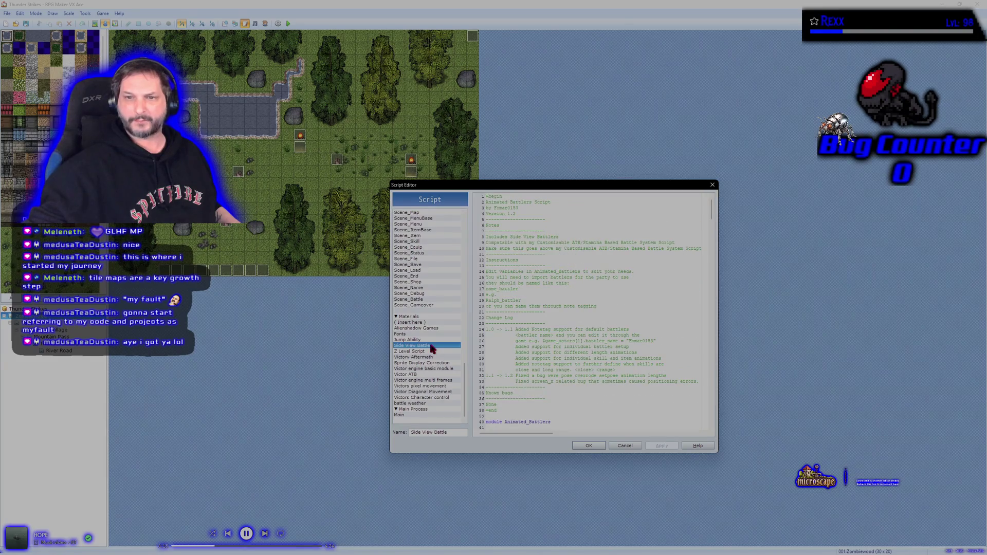
scroll(555, 344, down, 3)
scroll(561, 342, up, 3)
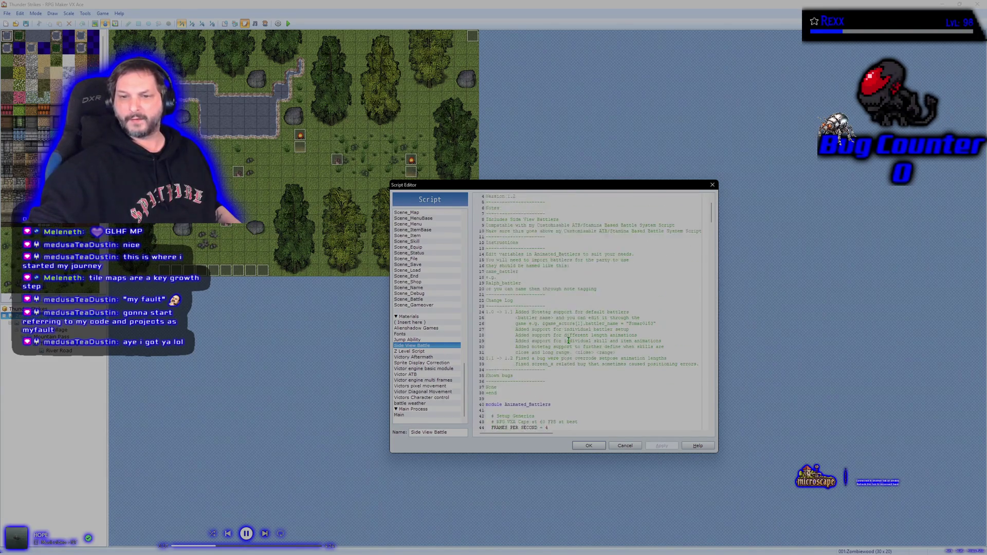
click(427, 358)
click(426, 363)
click(424, 369)
click(424, 381)
key(Up)
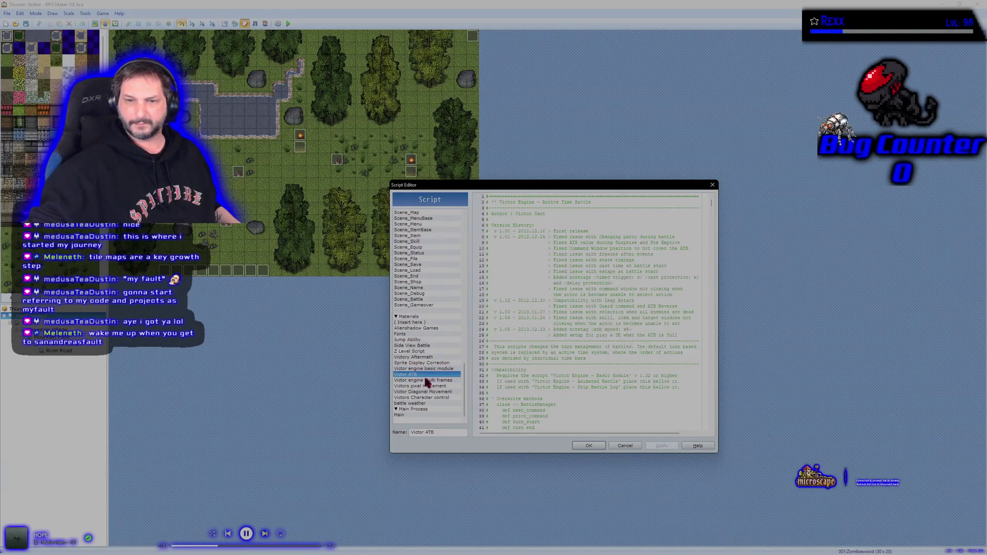
click(428, 387)
click(427, 392)
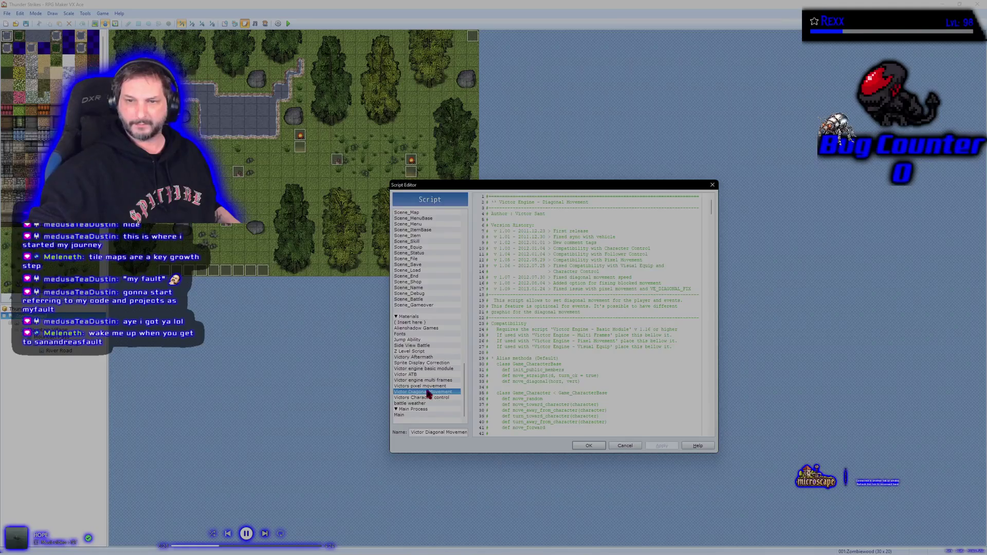
click(428, 376)
click(437, 392)
click(427, 376)
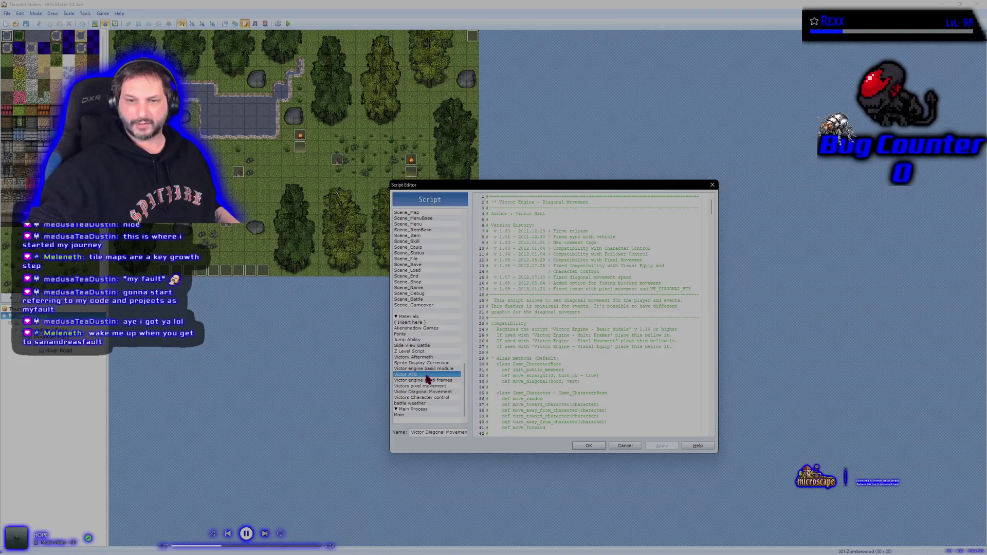
click(436, 392)
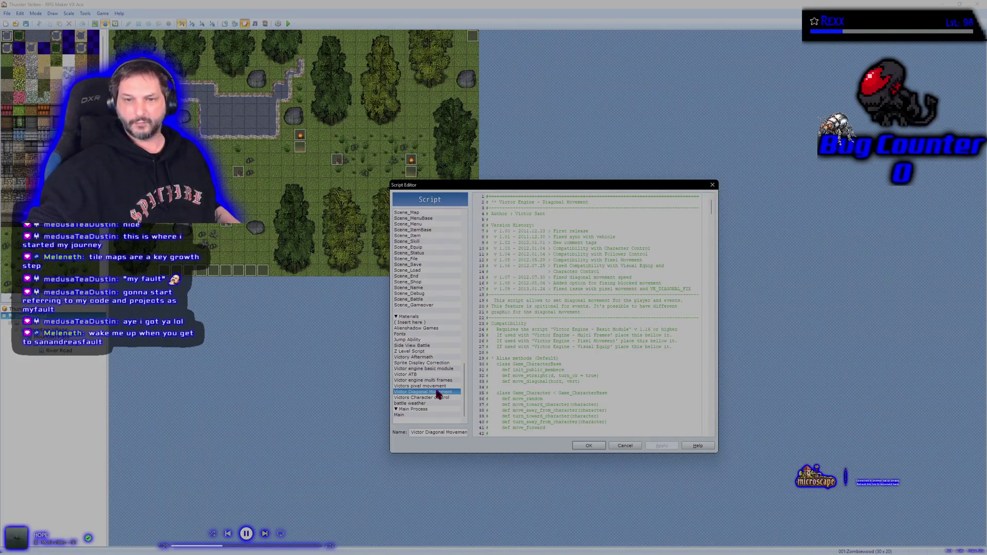
click(414, 339)
scroll(623, 304, down, 5)
scroll(617, 307, up, 5)
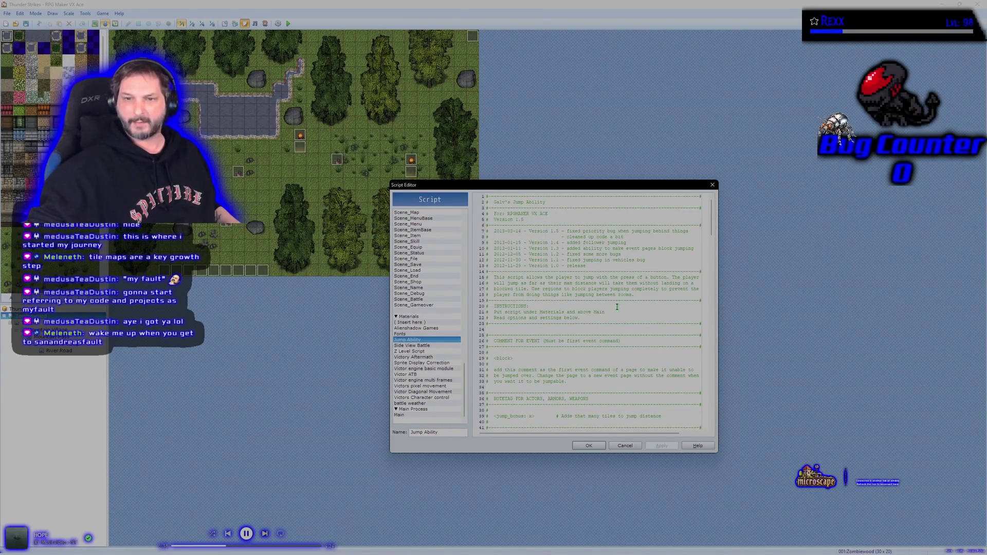
click(431, 403)
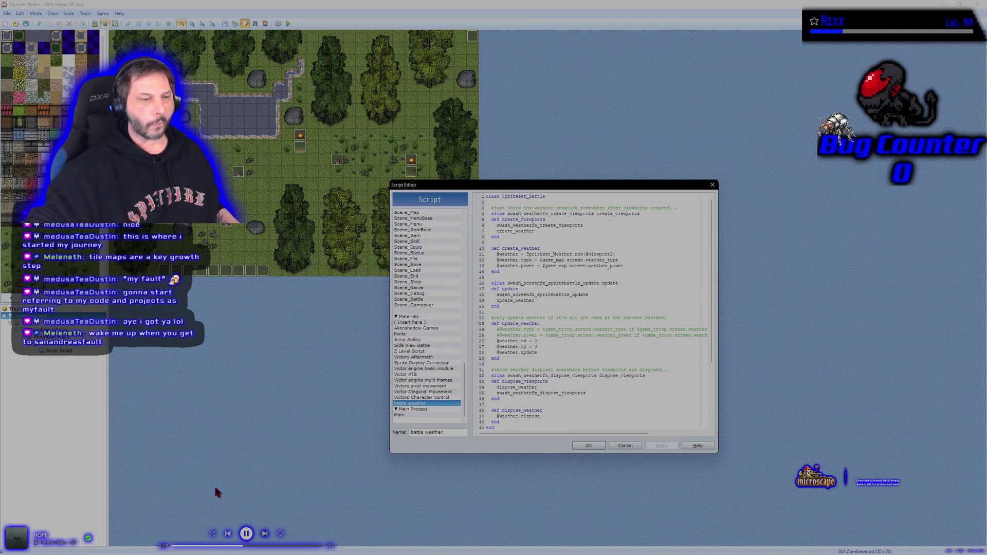
click(586, 446)
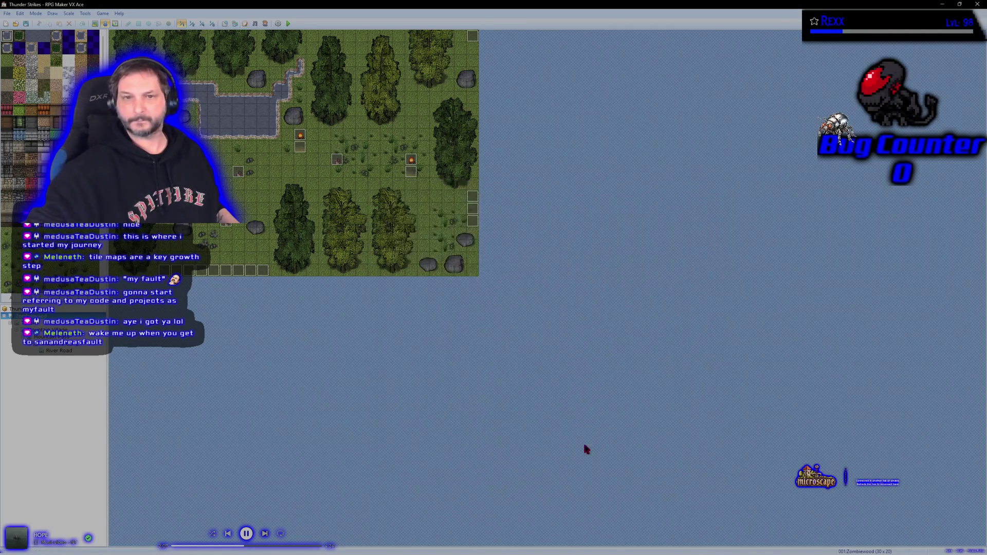
Playtest the game without saving changes and nudge the game window down and right
click(289, 23)
click(503, 297)
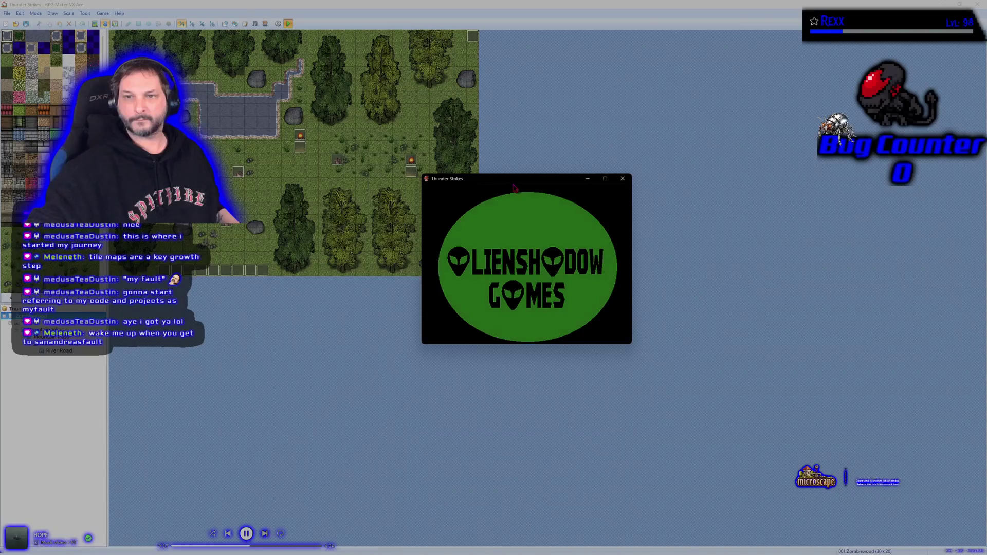
drag(512, 180, 516, 196)
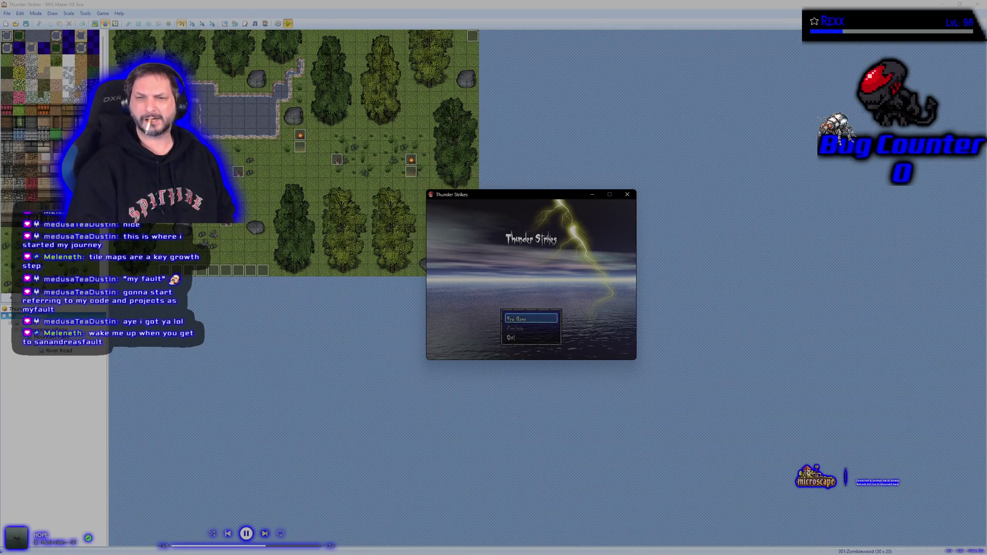
Start a New Game from the title menu and advance the opening dialogue
key(Down)
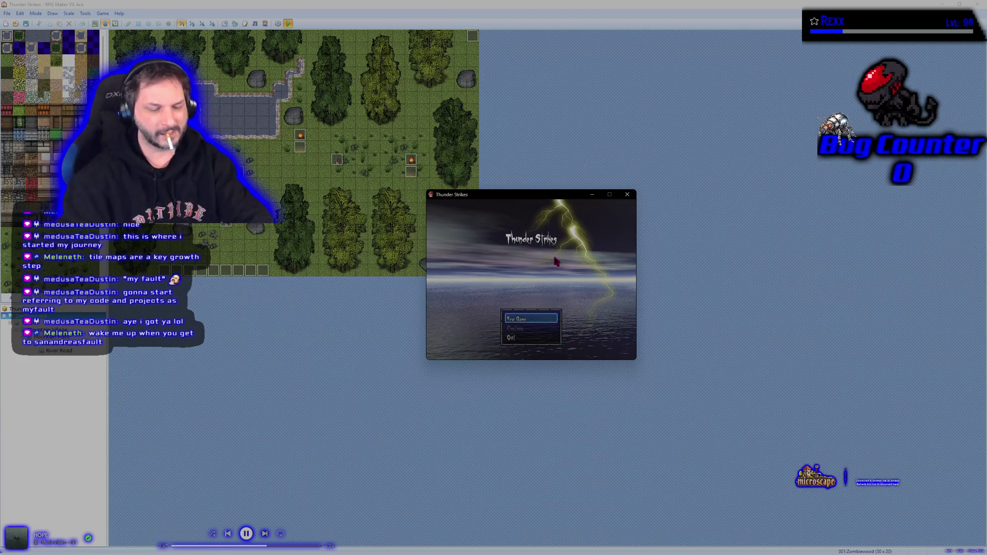
key(Return)
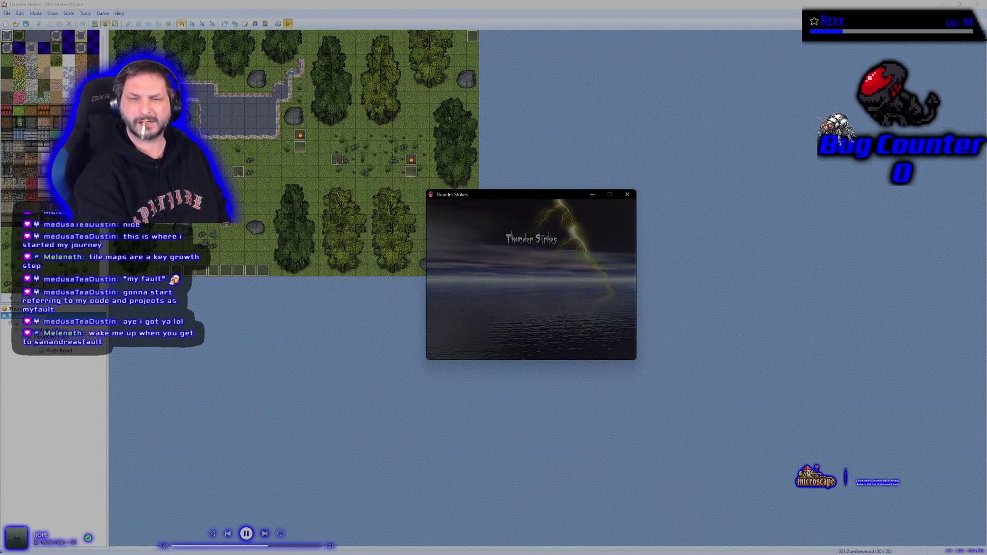
key(Return)
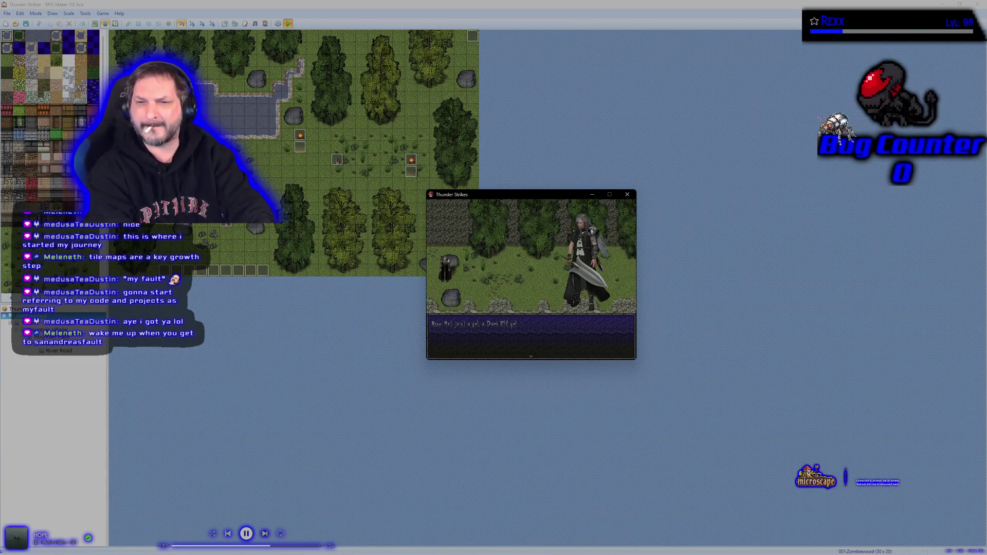
key(Return)
Walk right into the conversation, advance it to the battle, then close the game window
key(Right)
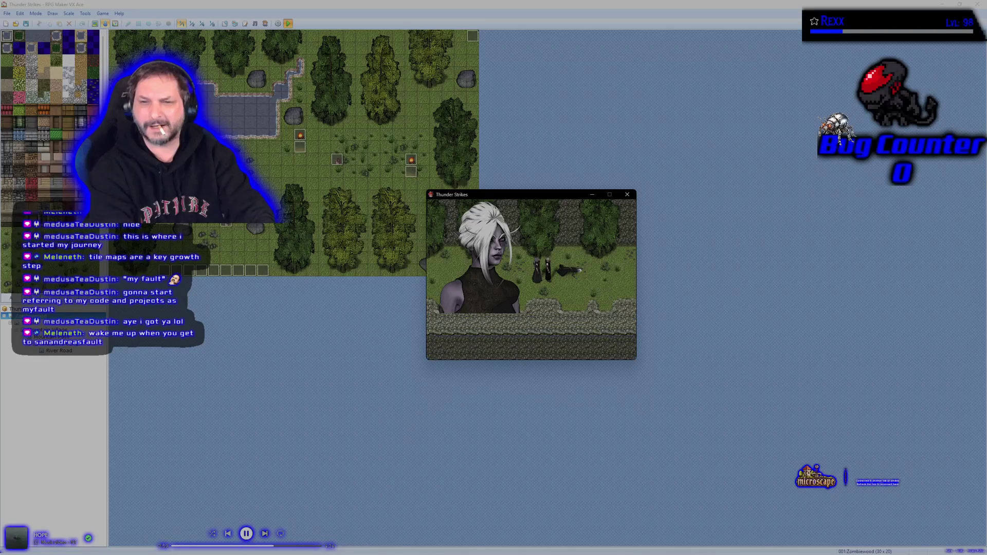
key(Return)
key(Return)
key(Return)
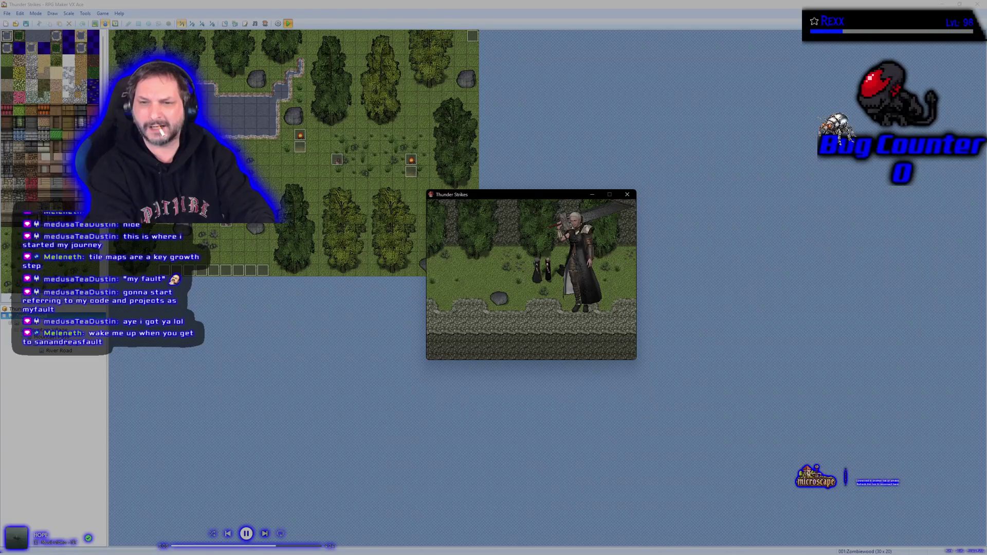
key(Return)
key(Return)
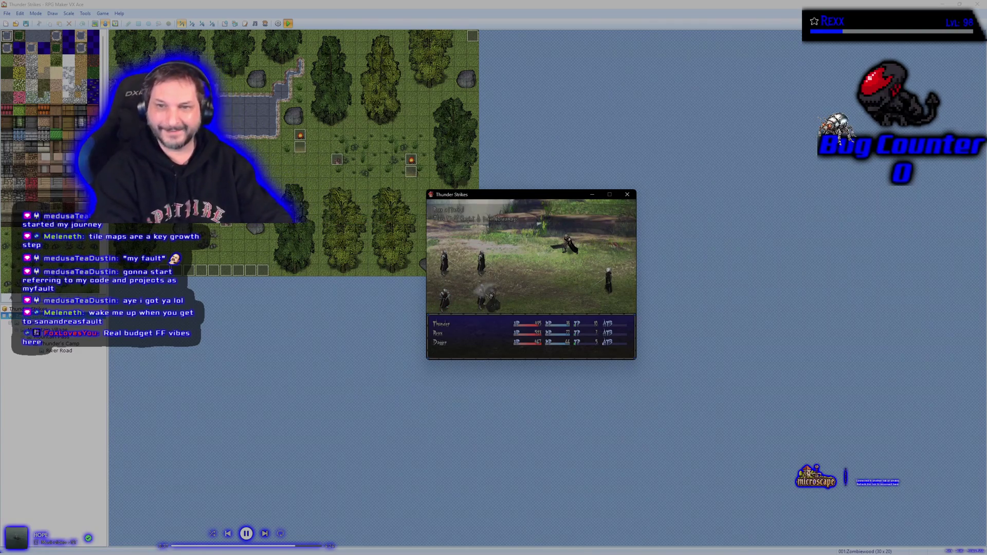
click(627, 194)
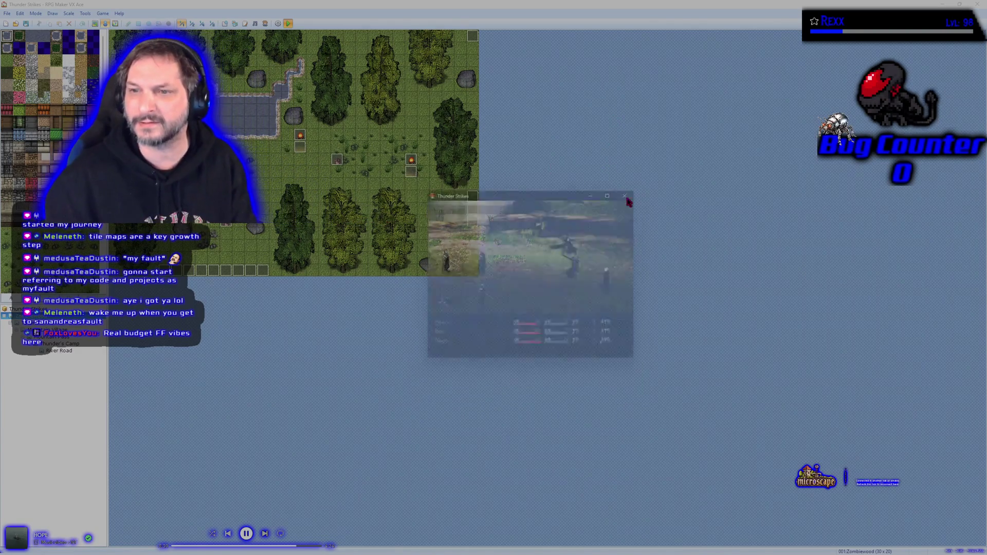
Open and close the Project Menu, Script Editor and Resource Manager in turn
click(278, 25)
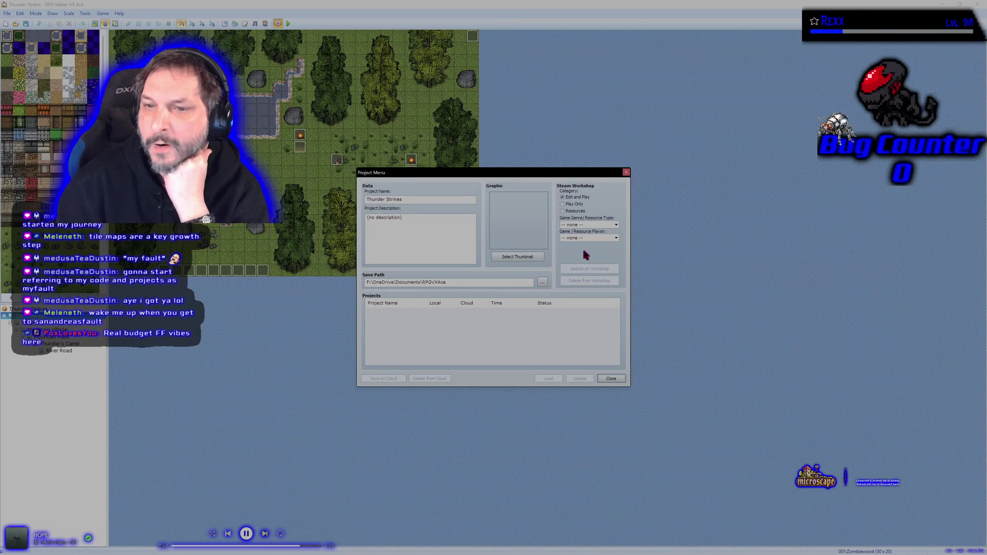
click(626, 172)
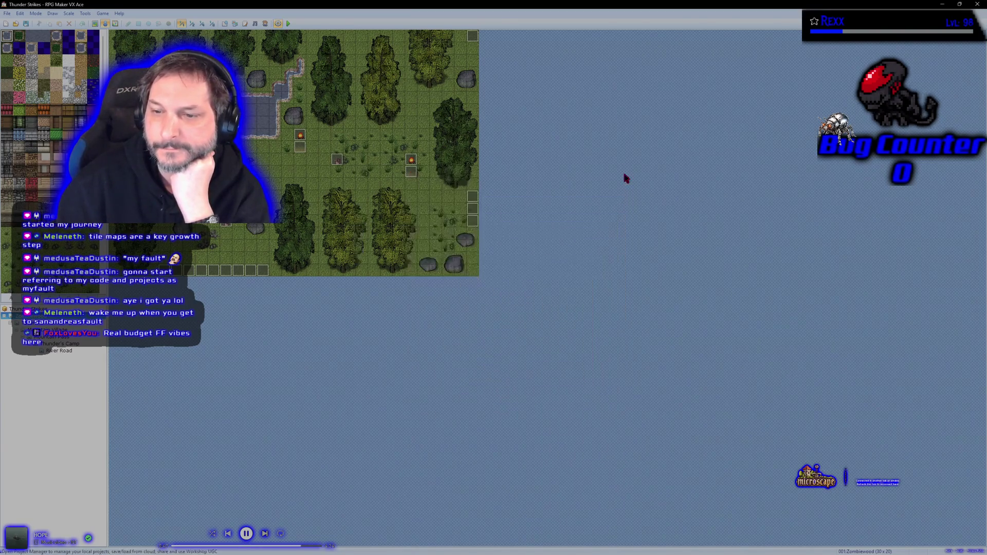
click(245, 24)
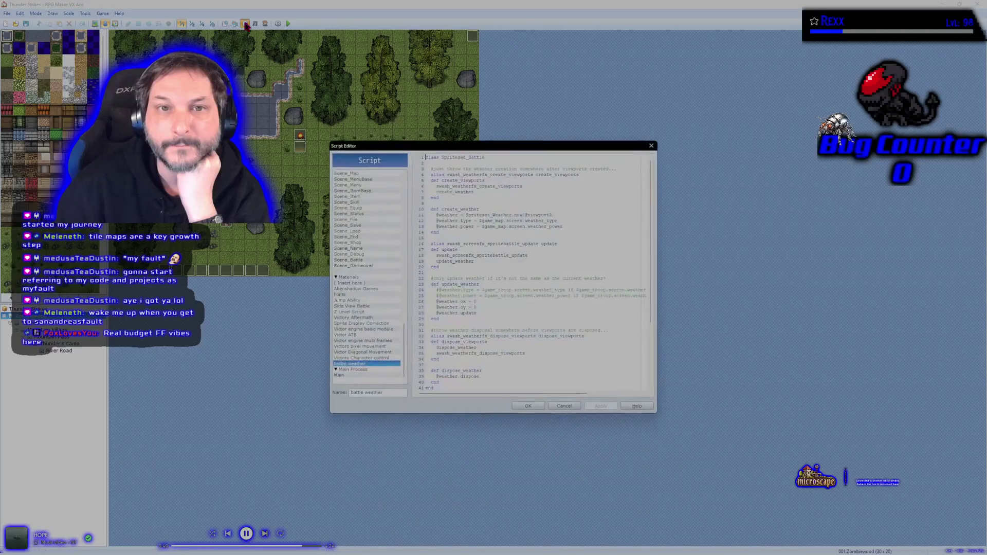
click(652, 146)
click(236, 24)
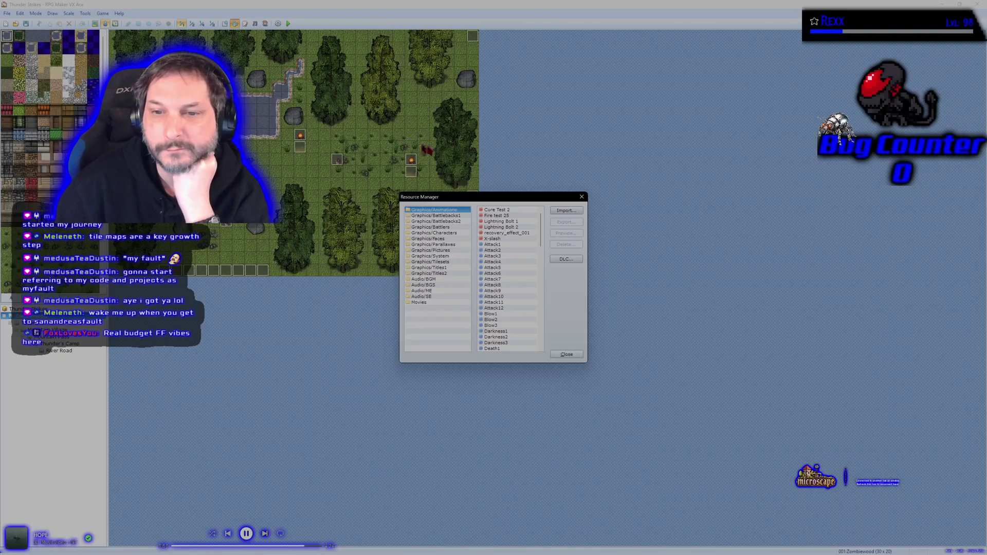
click(581, 197)
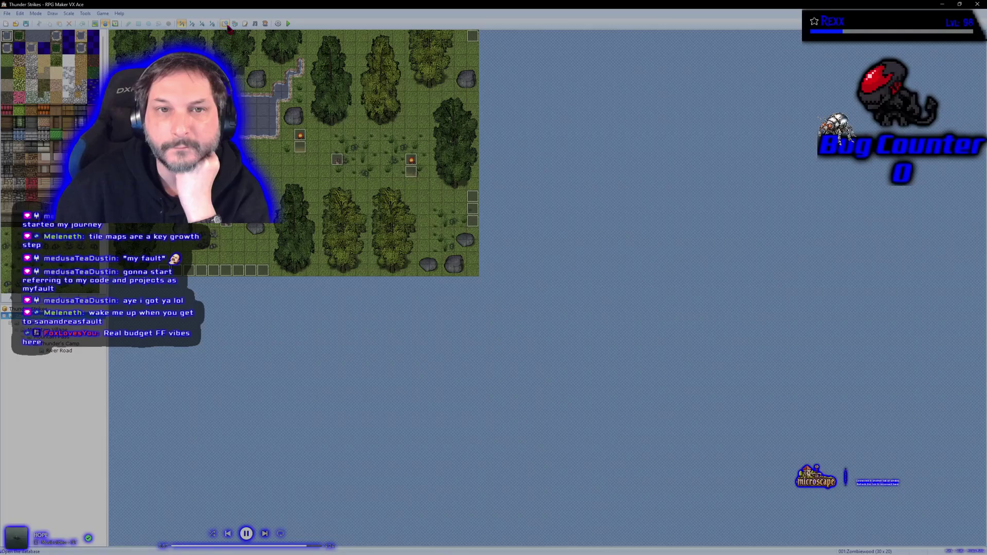
click(226, 24)
click(629, 157)
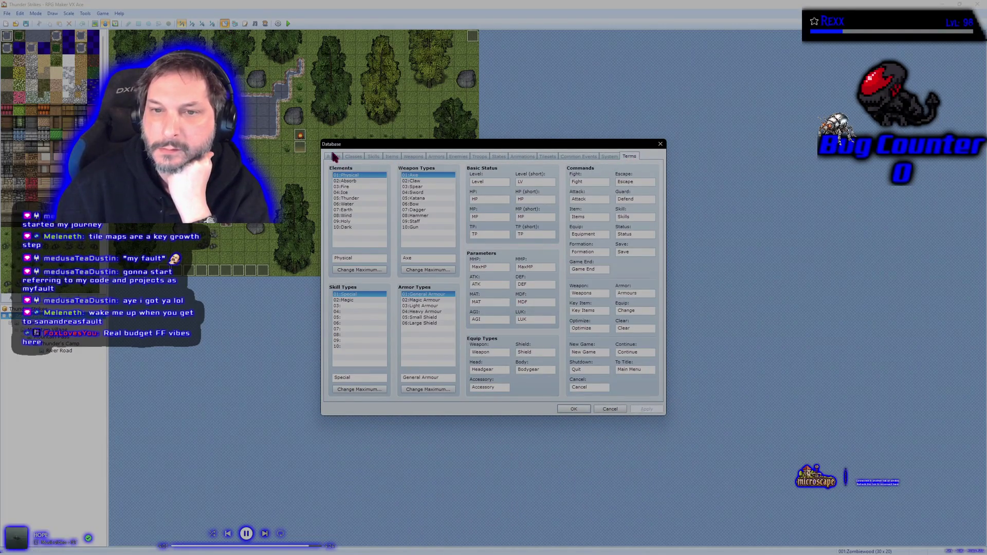
click(608, 157)
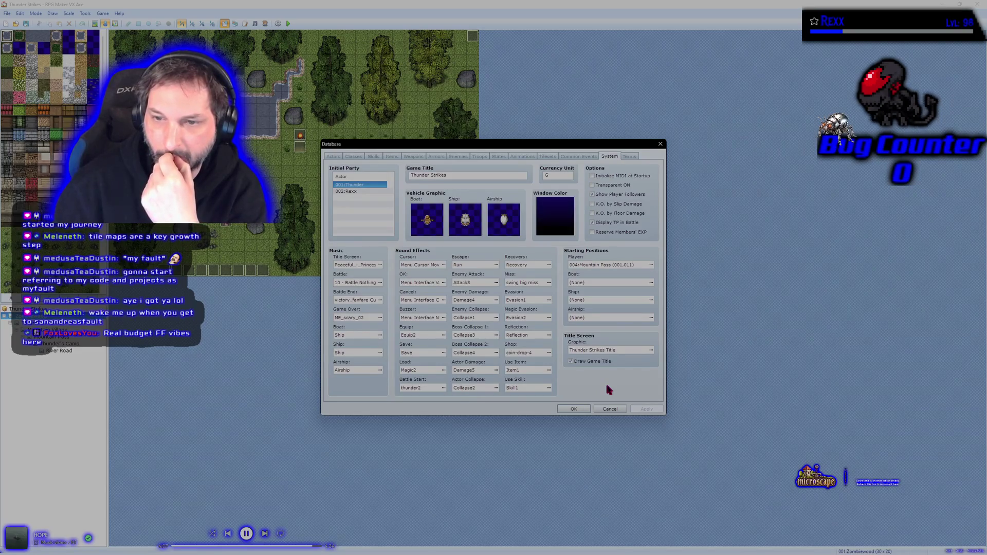
click(660, 144)
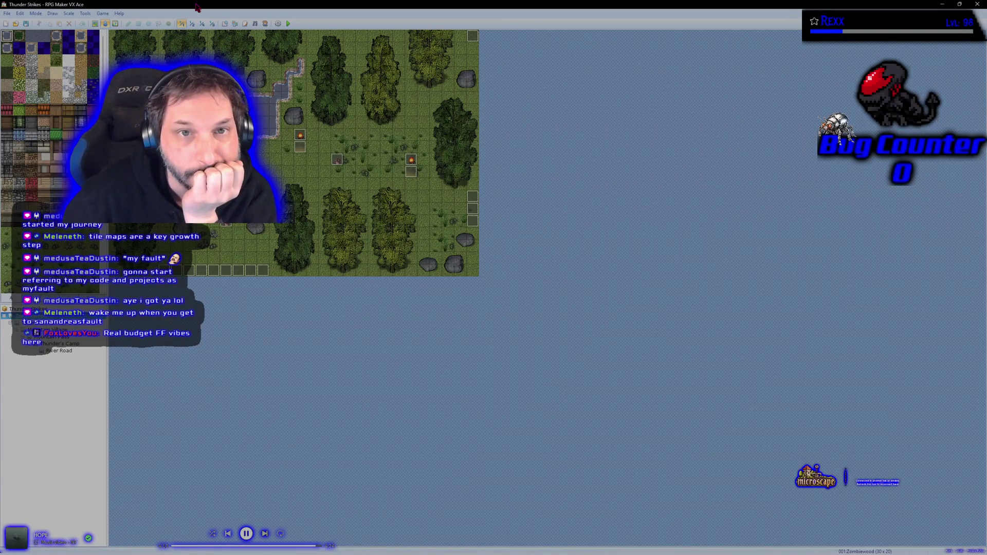
Cycle through map, event and region editing modes, ending in map mode
click(95, 25)
click(105, 25)
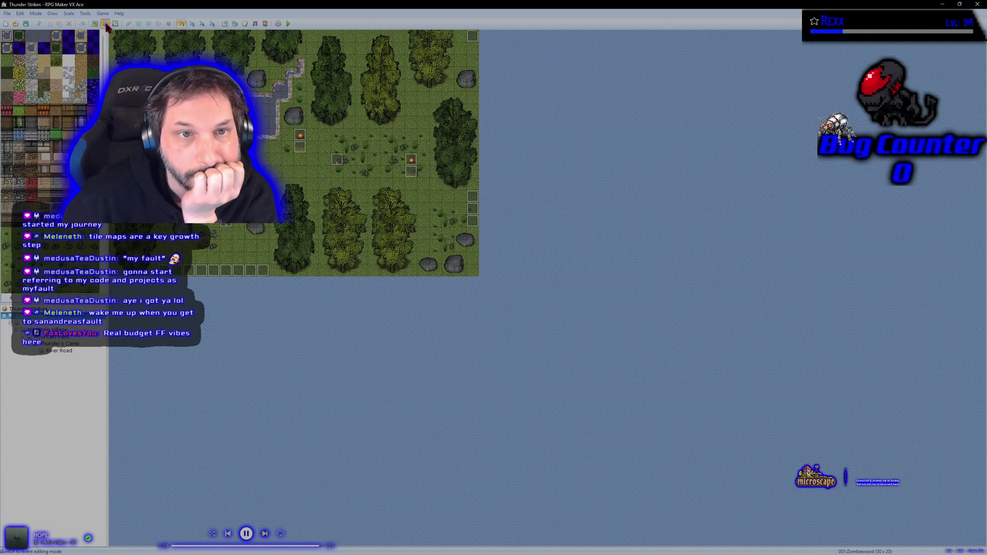
click(115, 26)
click(95, 24)
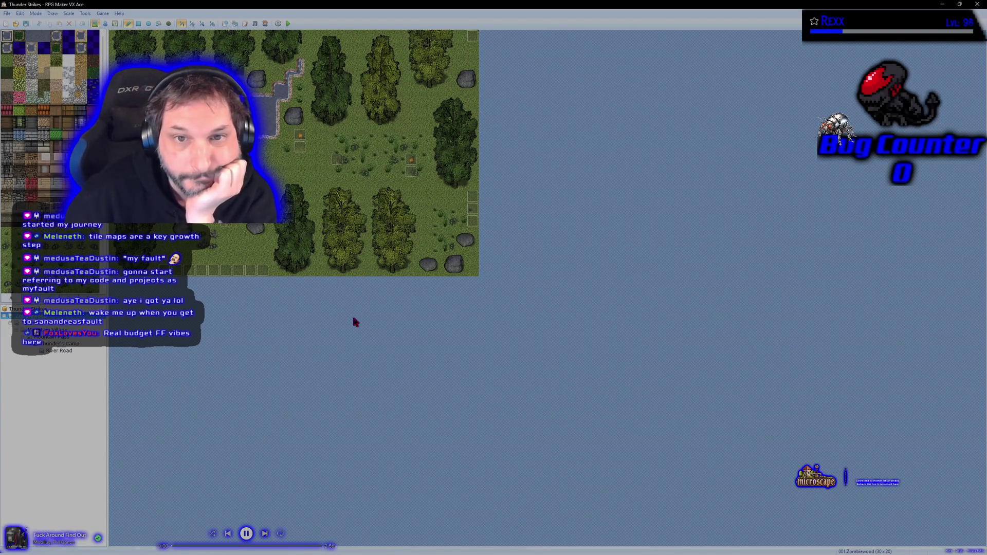
View the Tavern, Mountain Village, Thunder's Camp and River Road maps
click(41, 325)
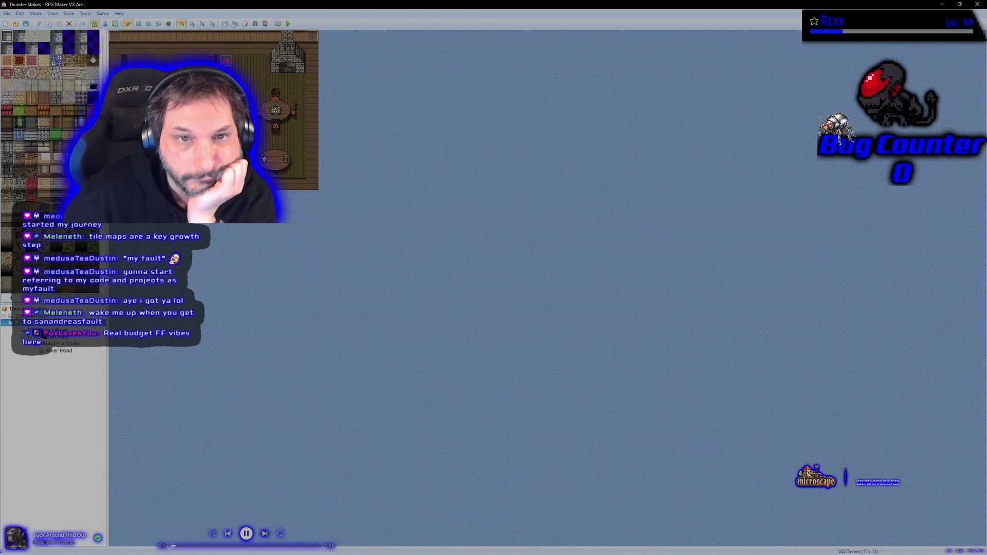
click(52, 330)
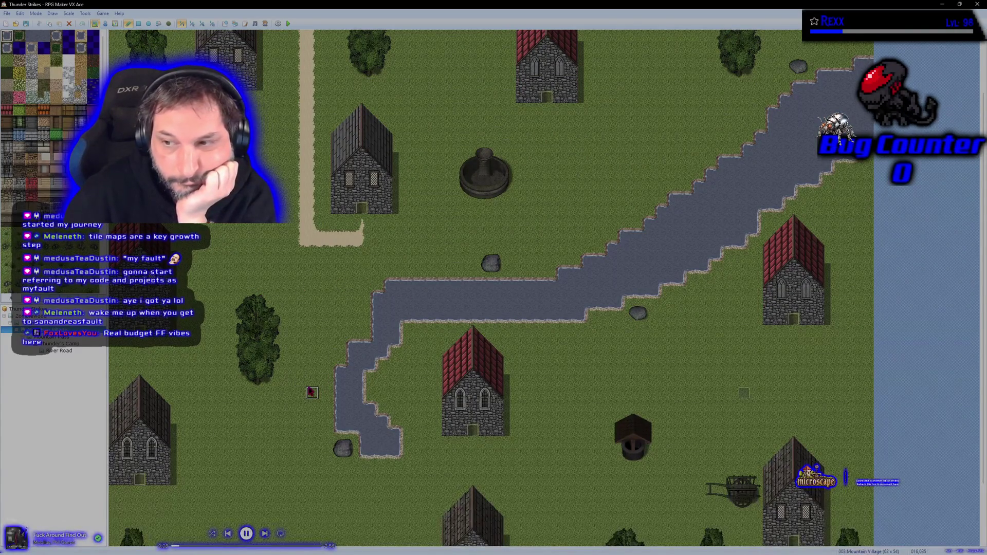
click(61, 343)
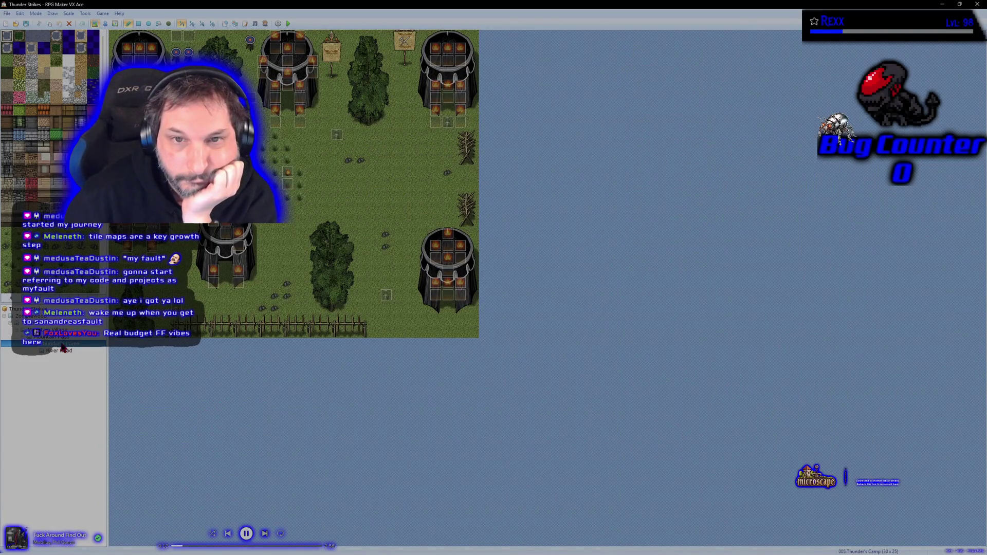
click(63, 351)
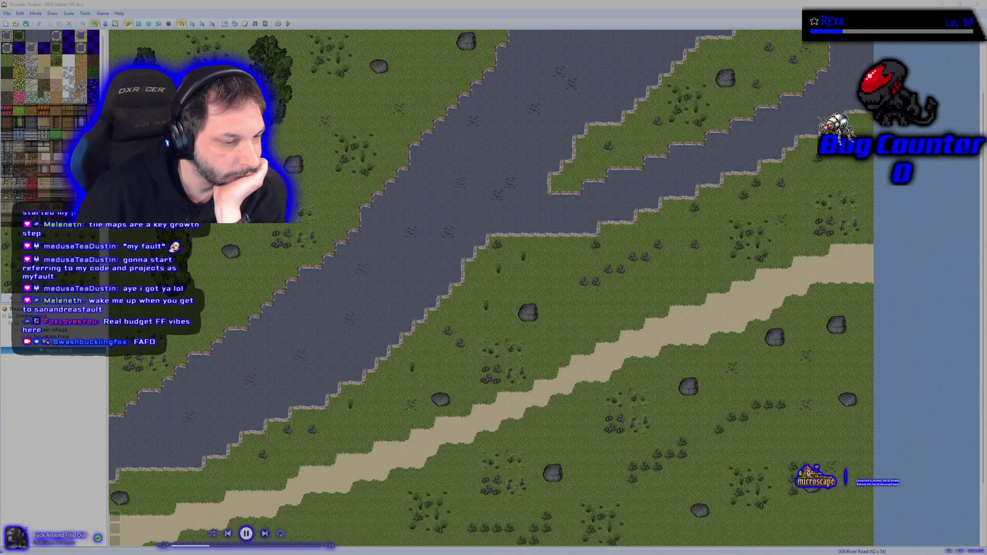
Close RPG Maker without saving the Thunder Strikes project and show the Steam library
click(979, 8)
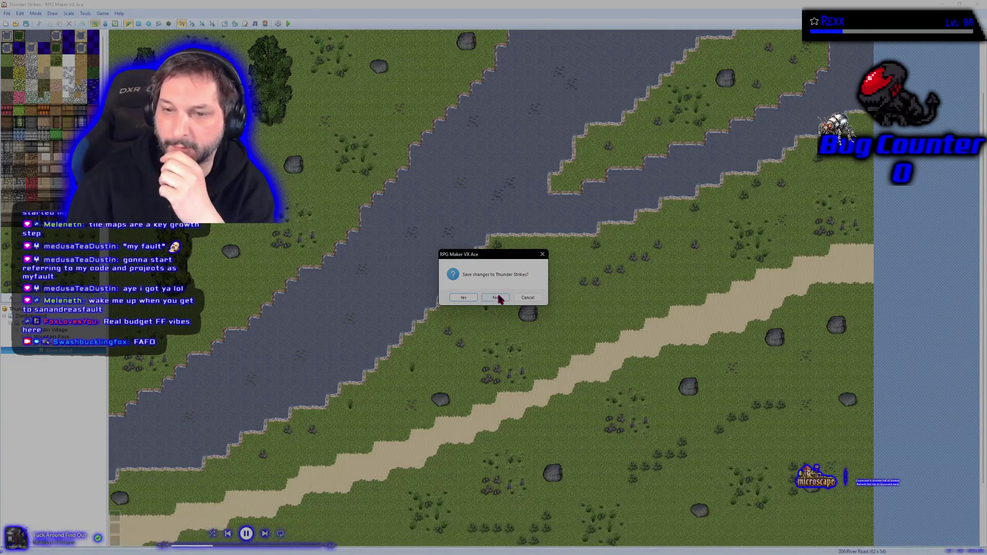
click(499, 299)
click(217, 31)
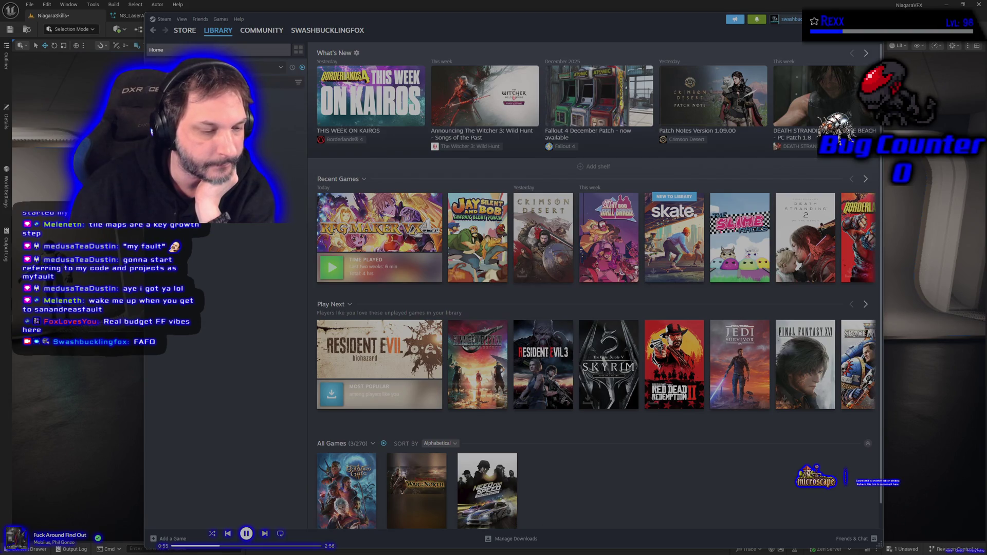
Close the Steam window with Alt+F4
key(alt+F4)
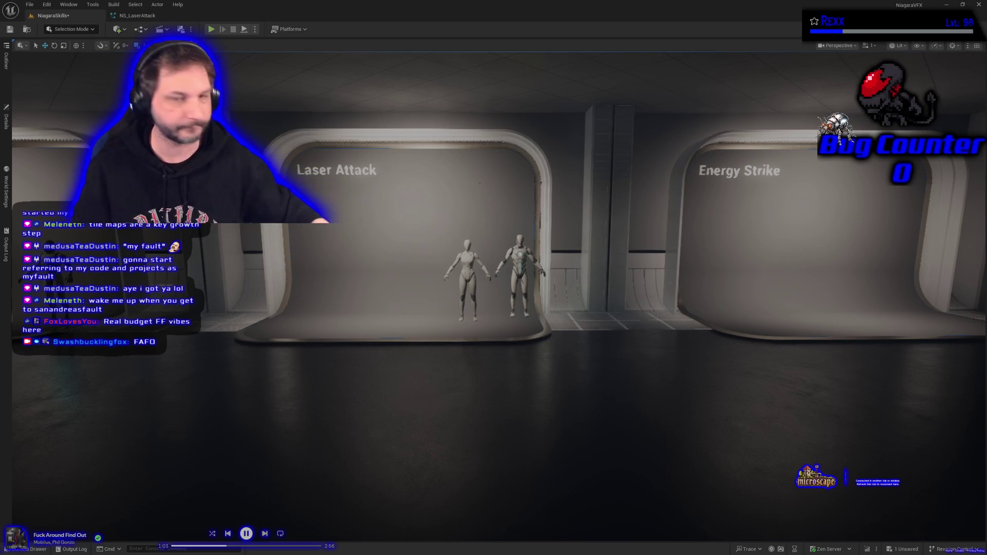
Fly the viewport camera to the Energy Strike alcove and open the Content Drawer
key(d)
key(w)
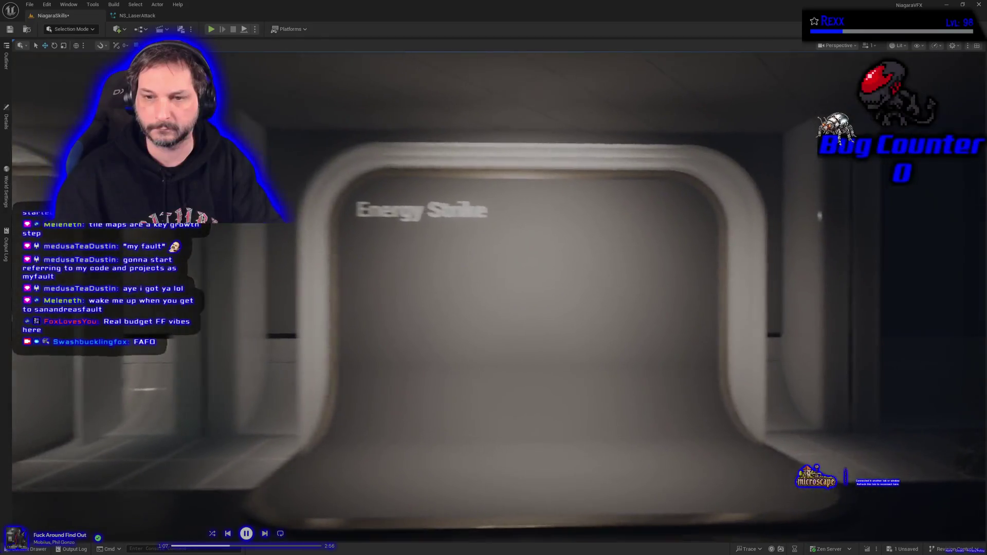
key(s)
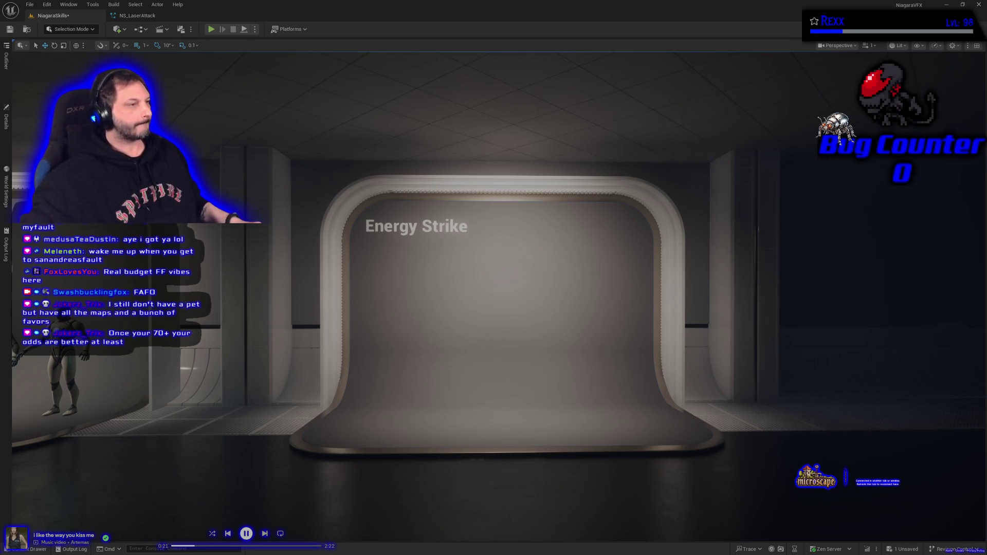
click(37, 549)
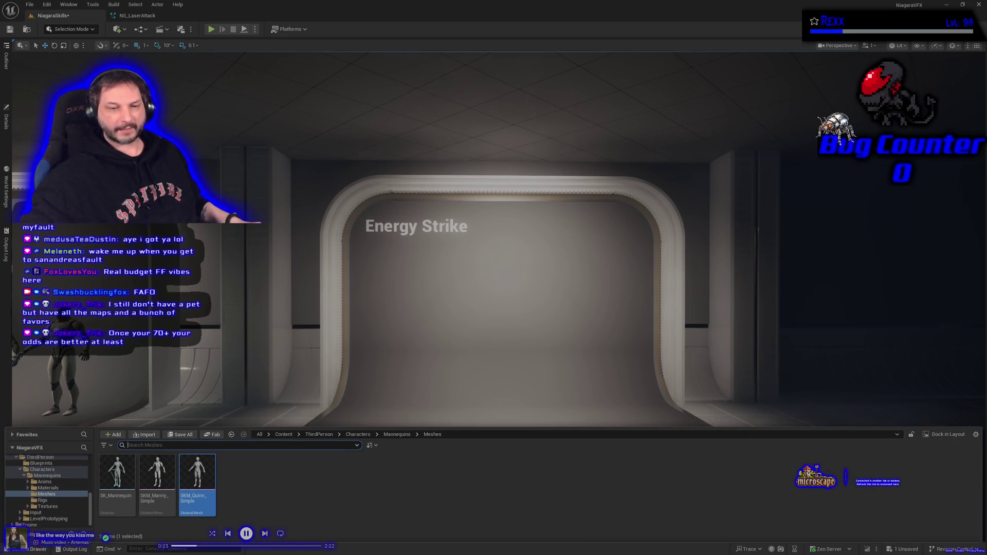
Add a new folder named EnergyStrike inside the NiagaraSkills folder
scroll(53, 501, down, 5)
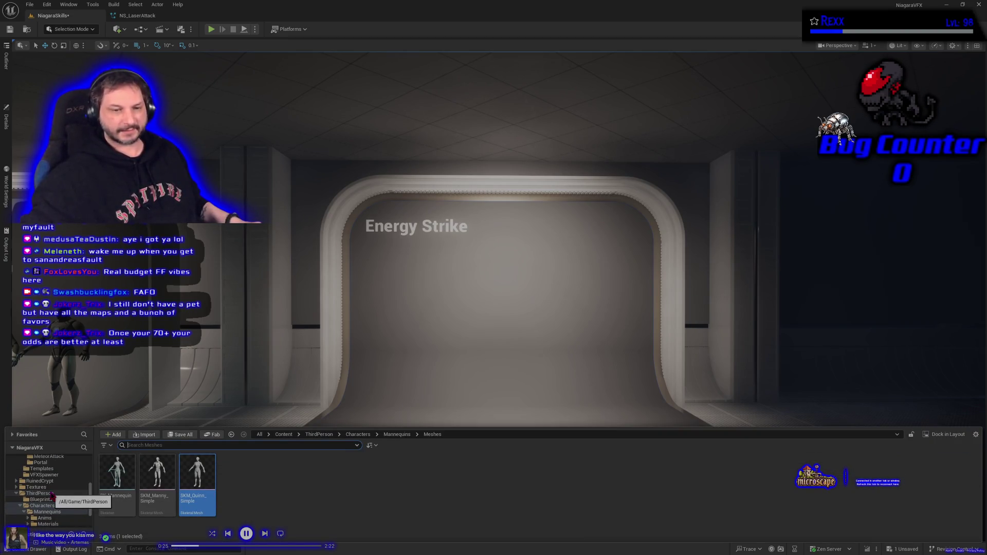
click(45, 481)
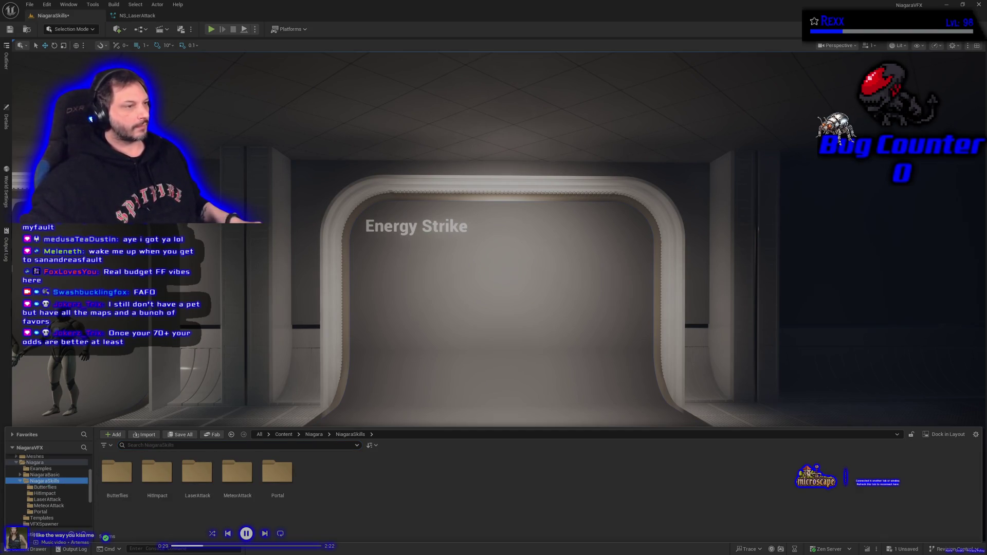
right_click(348, 484)
click(378, 214)
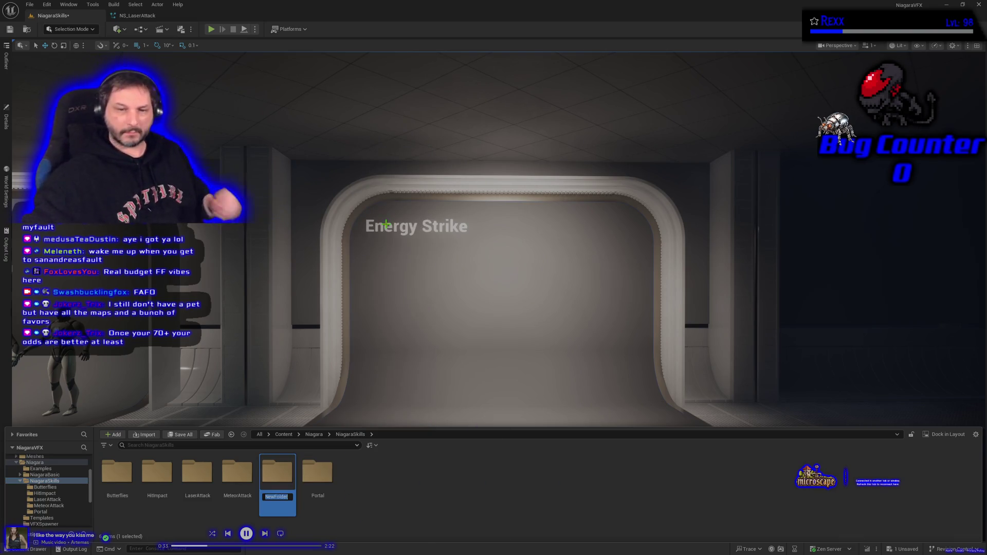
text(En)
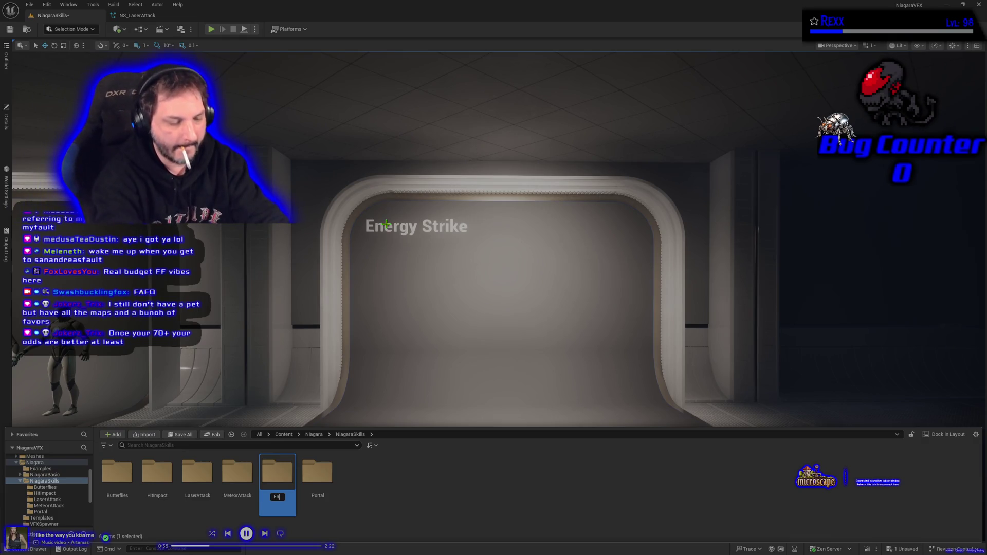
text(ergyStrike)
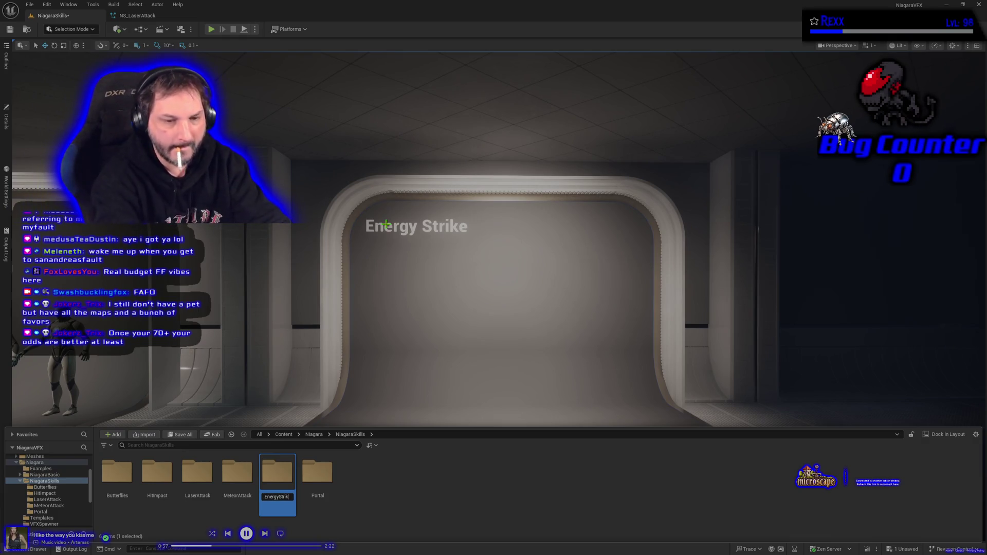
key(Return)
key(Return)
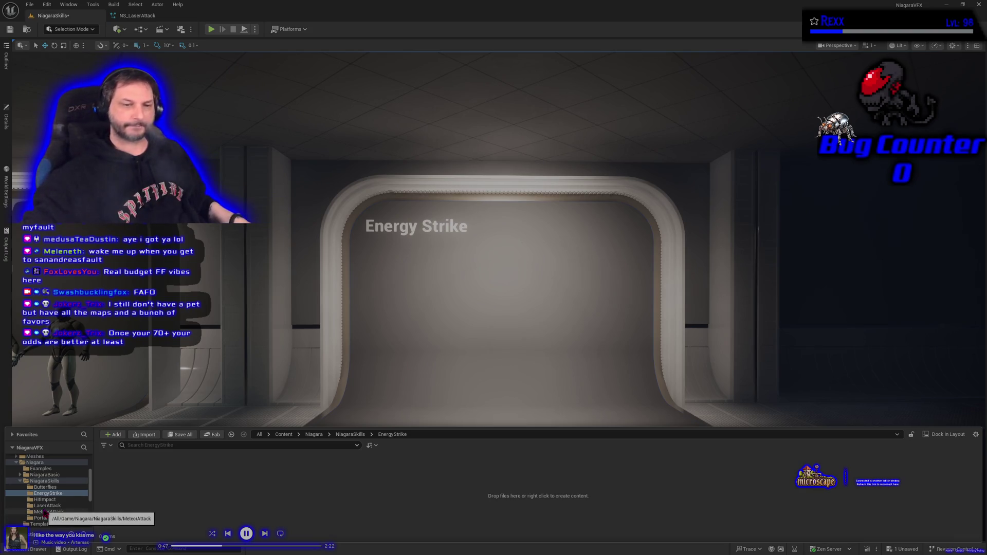
Enlarge the content browser and browse to Textures > InfinityVFX_Textures > Lightning
drag(169, 428, 184, 289)
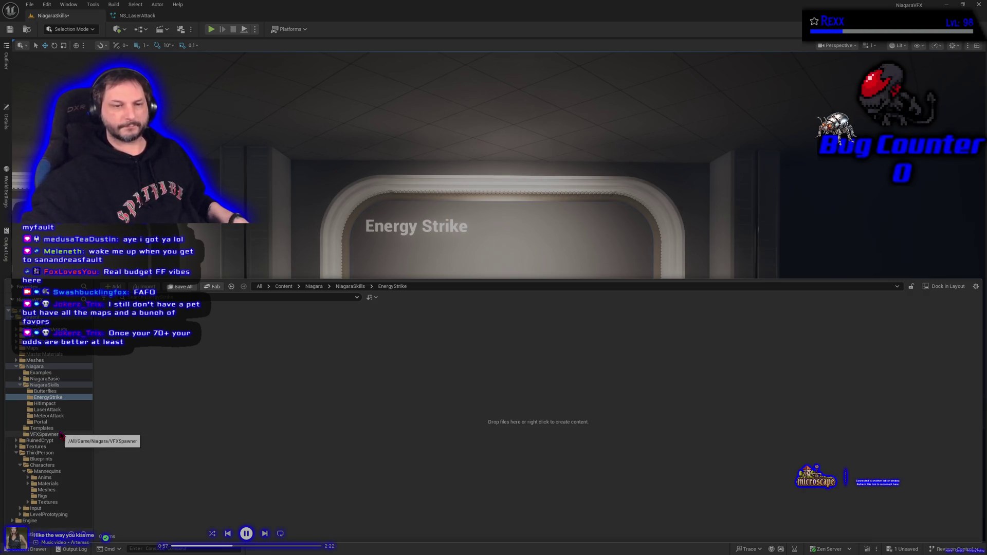
click(57, 446)
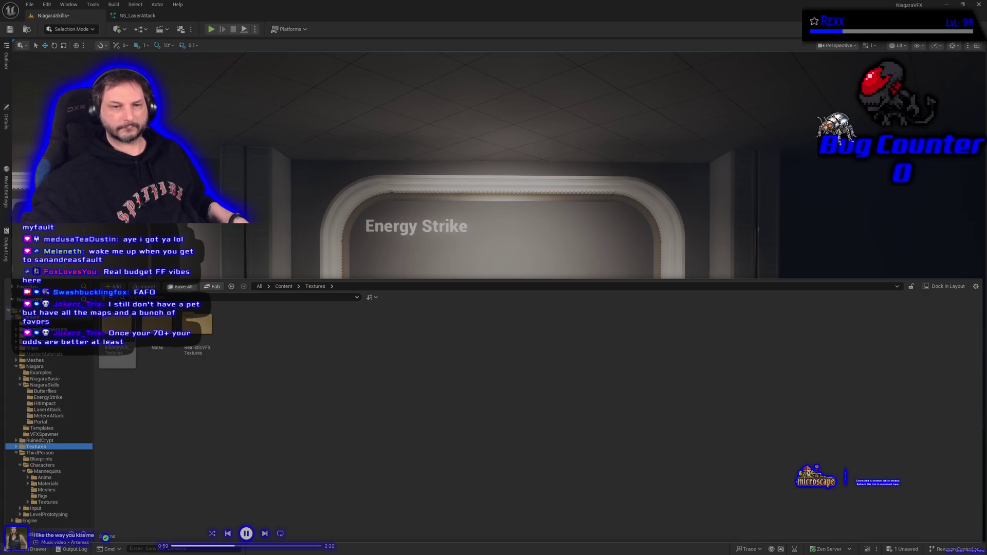
double_click(117, 329)
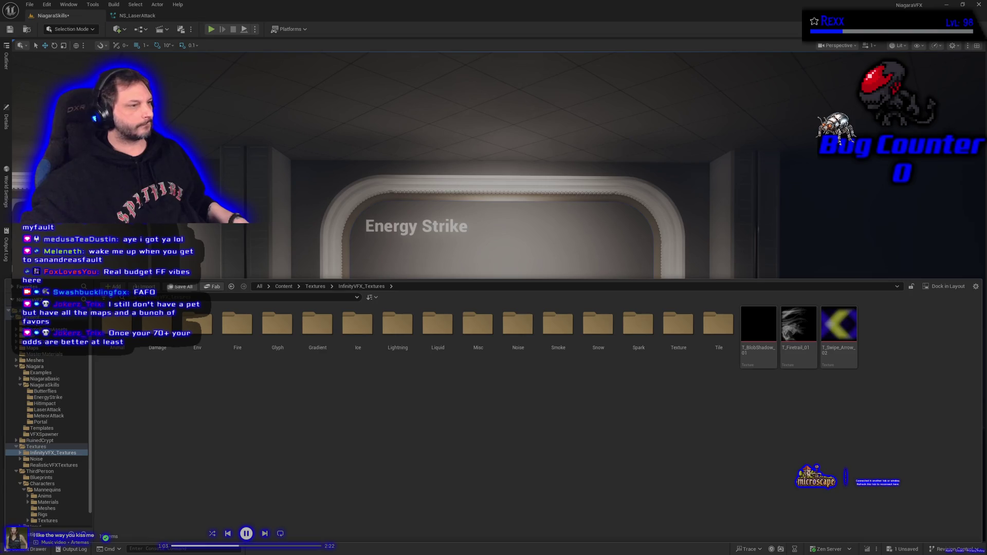
double_click(410, 360)
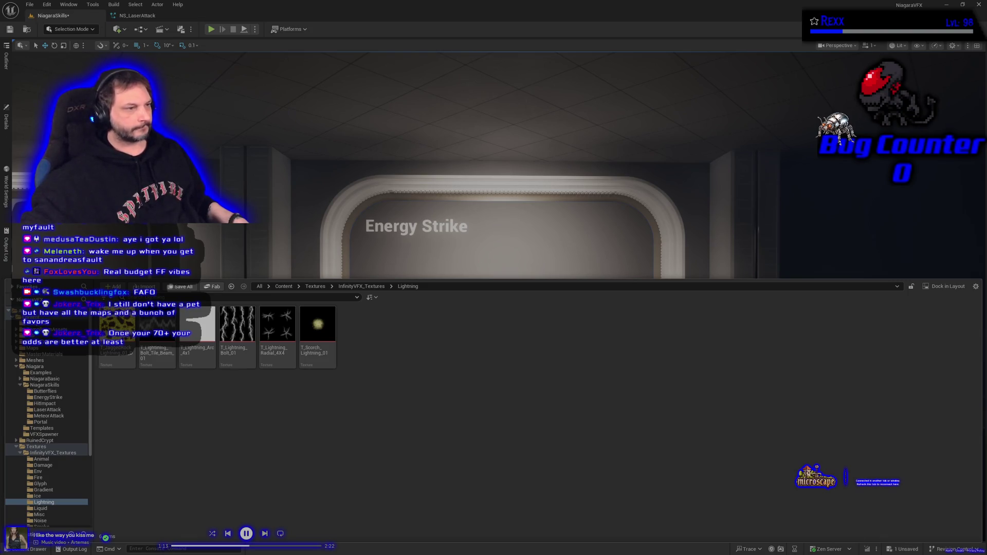
right_click(236, 369)
key(Escape)
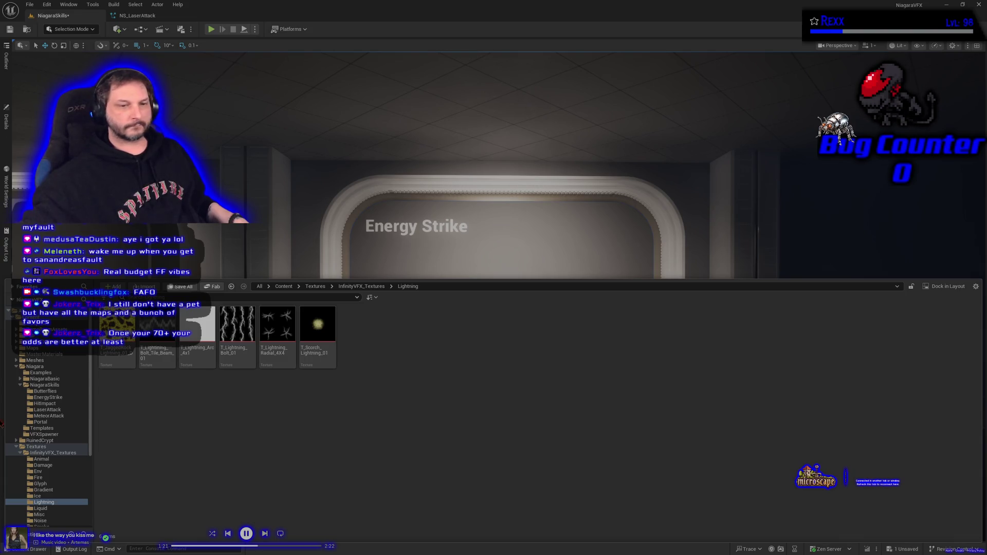
Copy T_Lightning_Bolt_01 into the EnergyStrike folder and open that folder
mouse_move(237, 334)
mouse_down()
mouse_move(221, 359)
mouse_move(95, 397)
mouse_move(44, 399)
mouse_up()
click(64, 426)
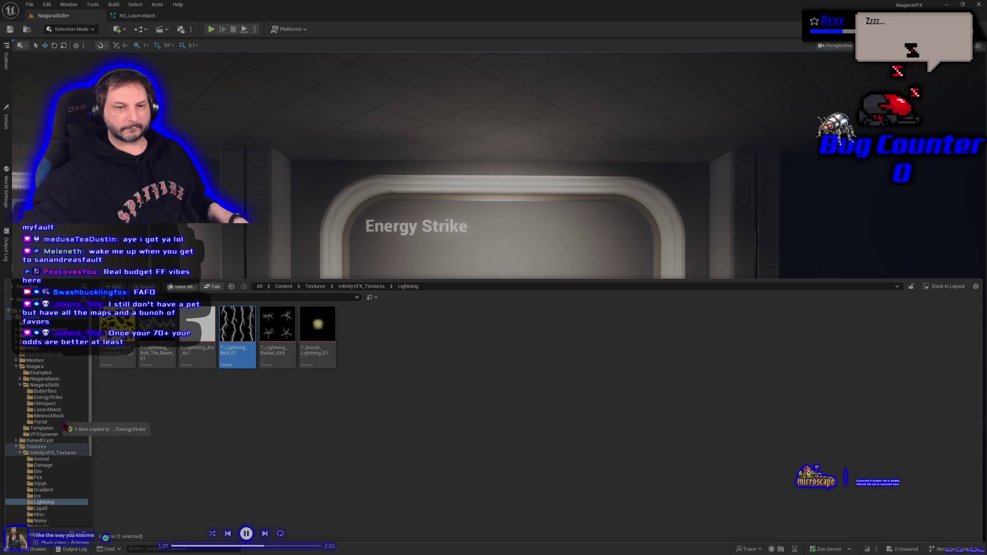
click(47, 386)
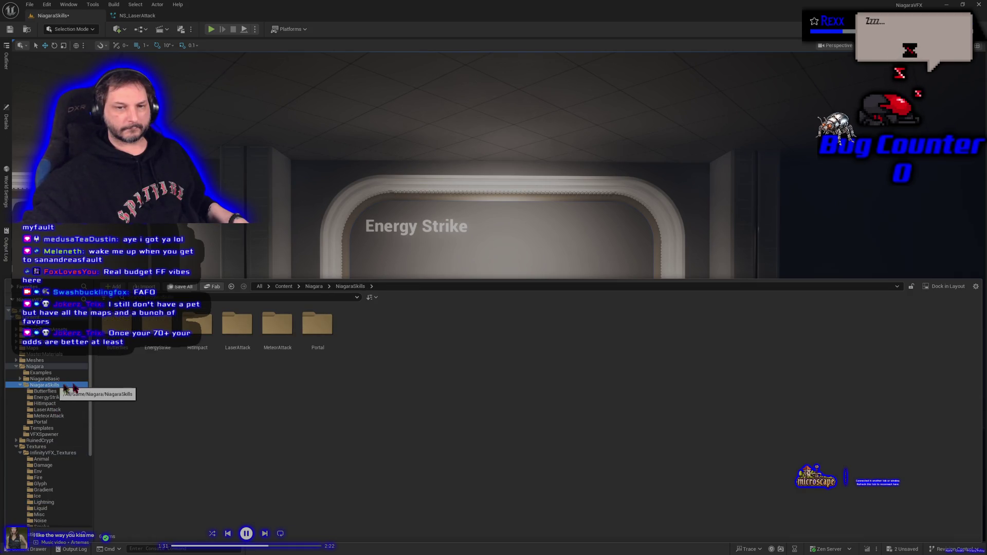
double_click(234, 340)
key(alt+Left)
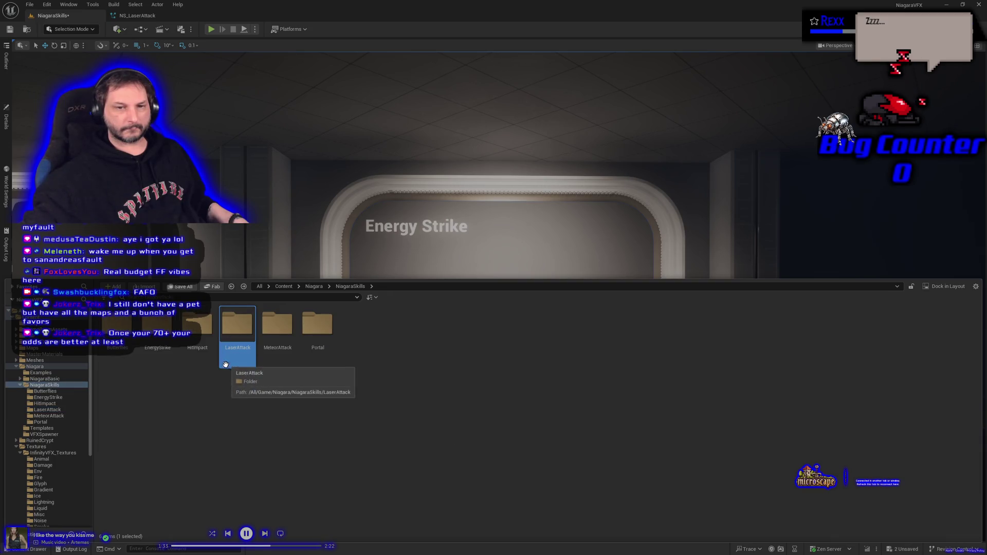
click(151, 346)
double_click(151, 346)
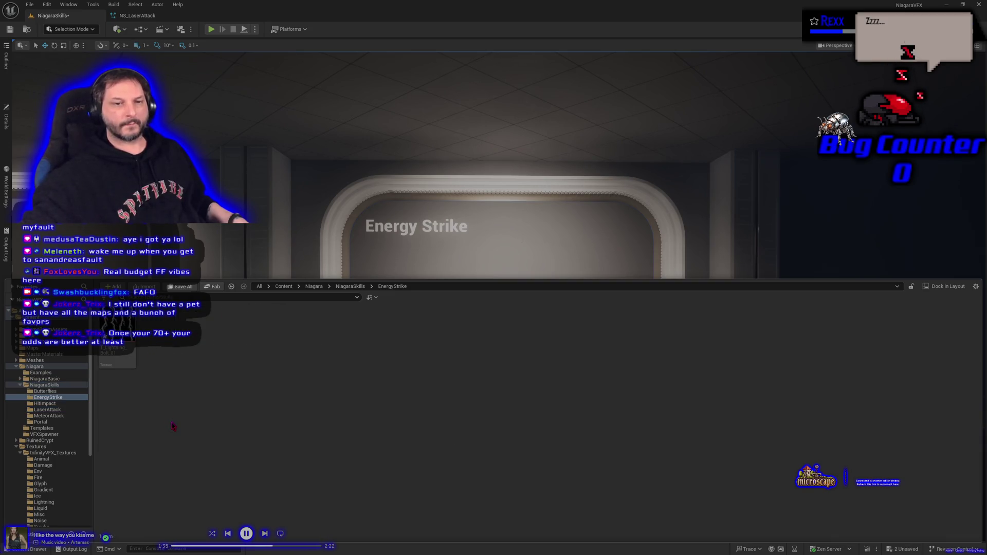
Save all changes, shrink the browser, and show the MasterMaterials folder's contents
click(180, 287)
click(542, 369)
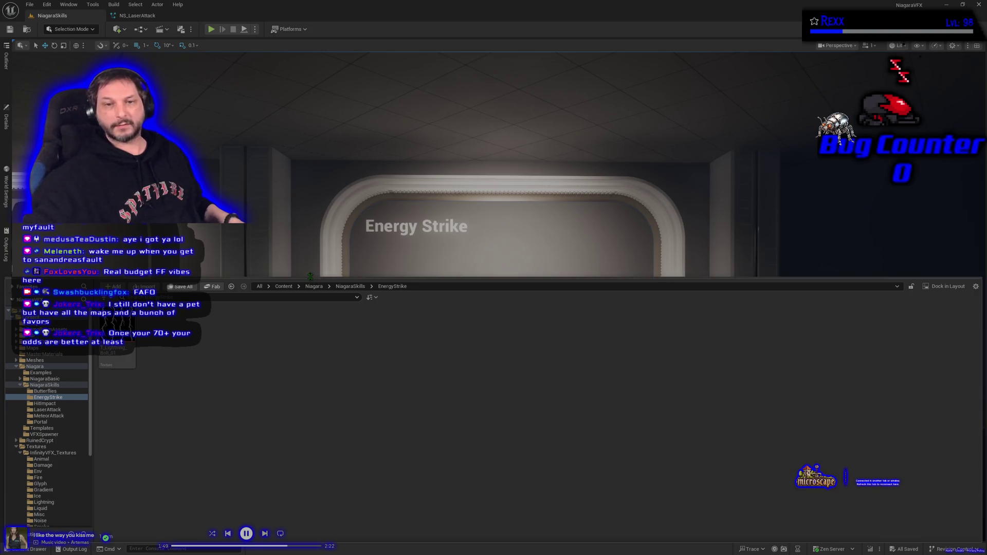
drag(312, 278, 201, 365)
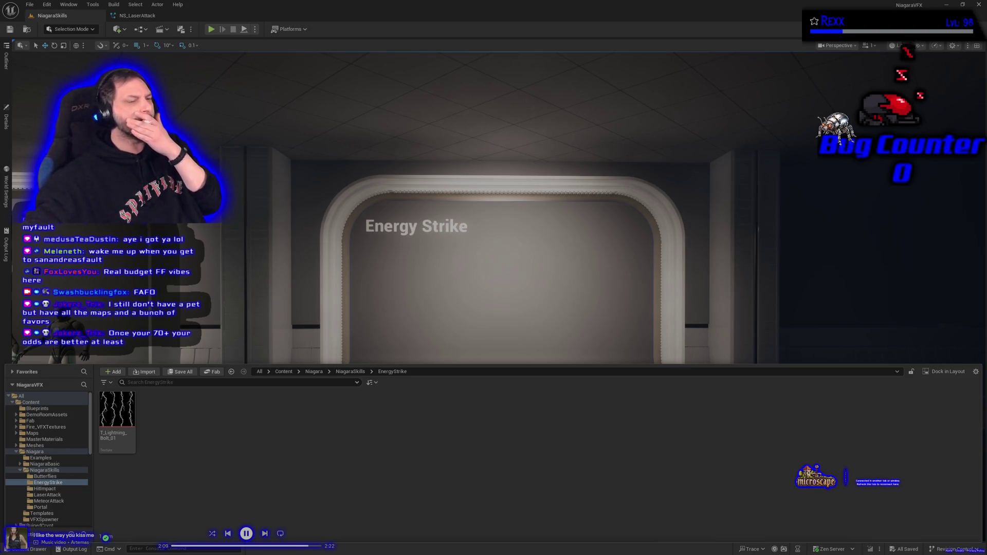
click(44, 439)
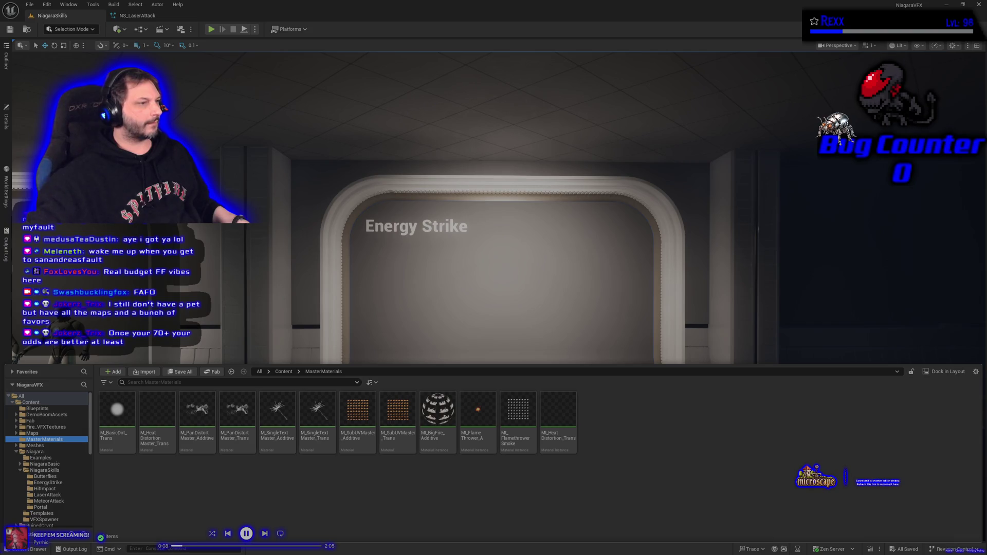
Create a material instance of M_SubUVMaster_Additive named MI_LightningBolt_Additive
right_click(367, 423)
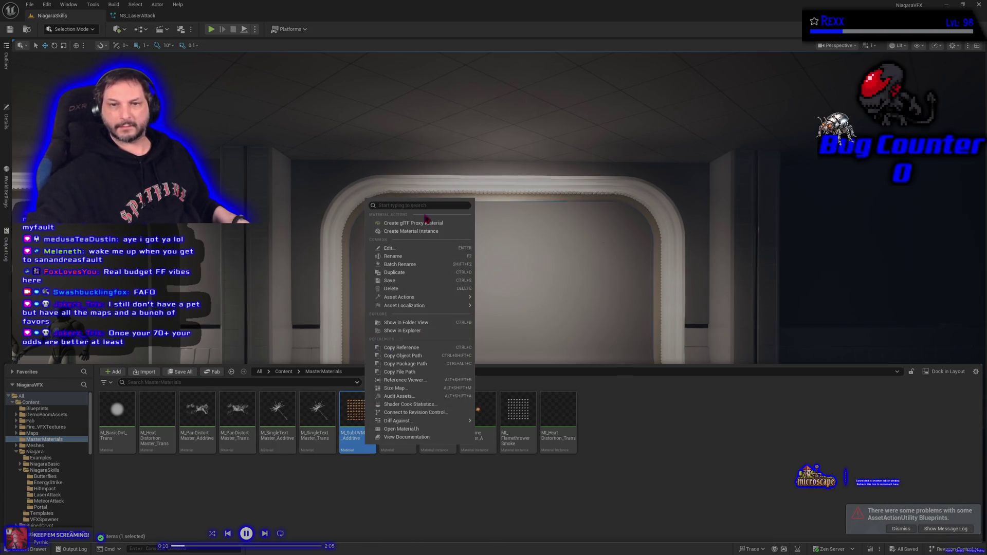
click(419, 232)
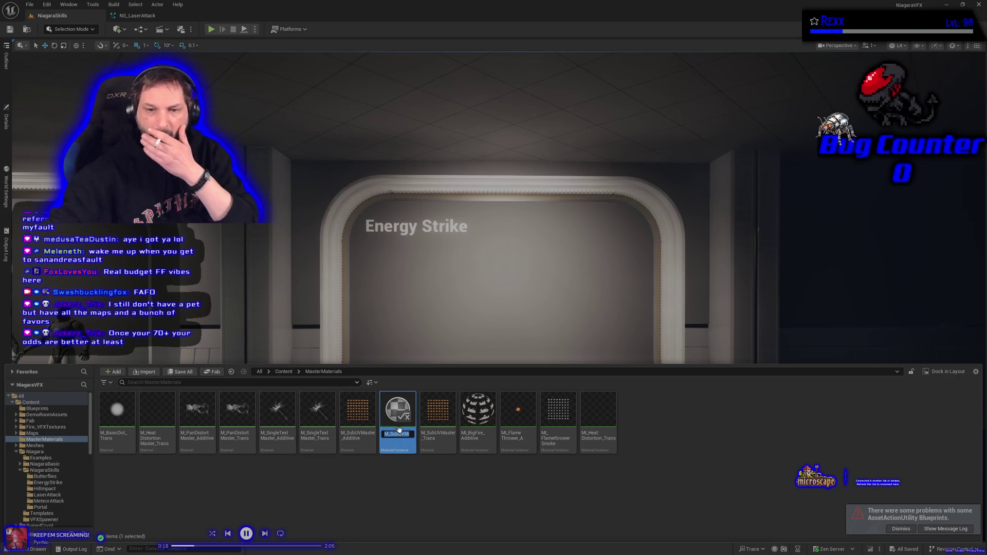
text(M)
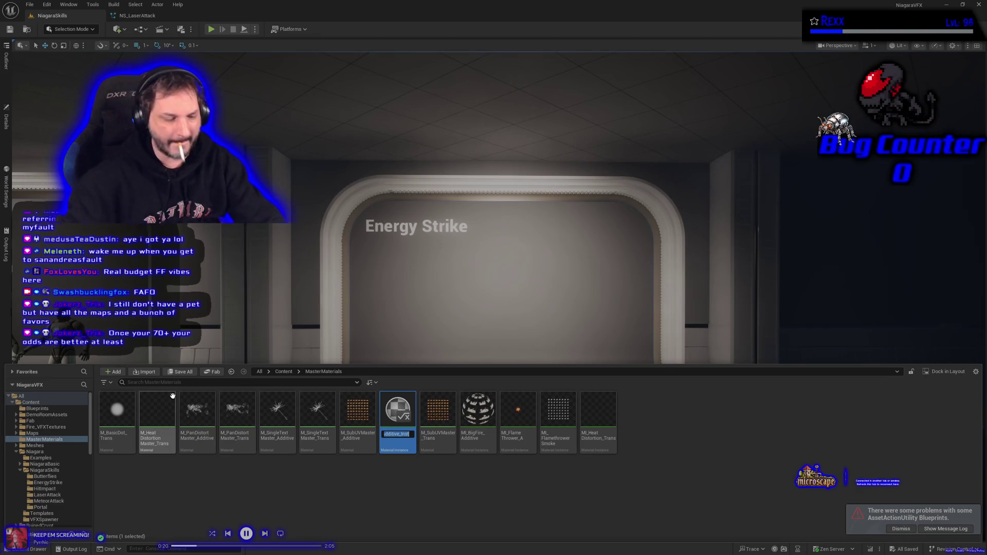
text(I_Li)
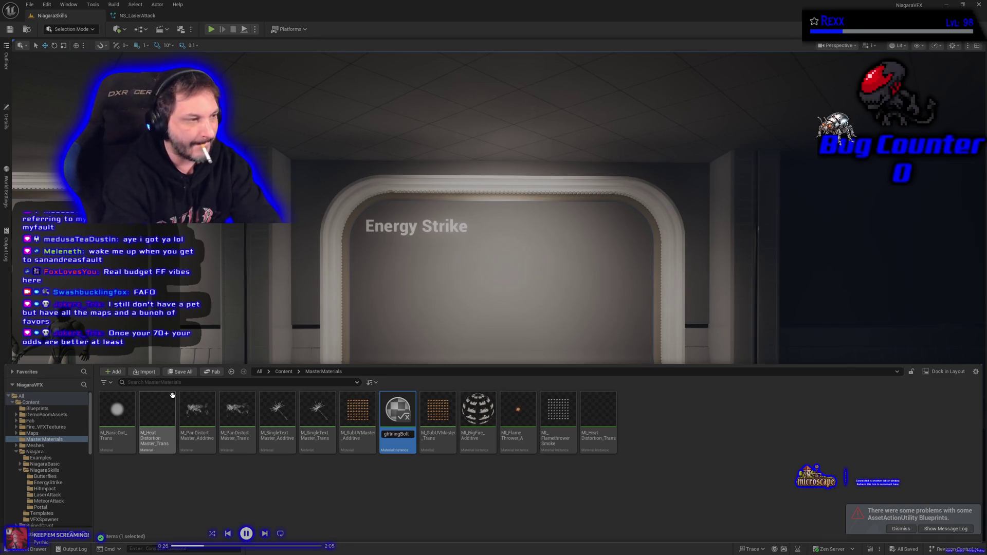
text(Additive)
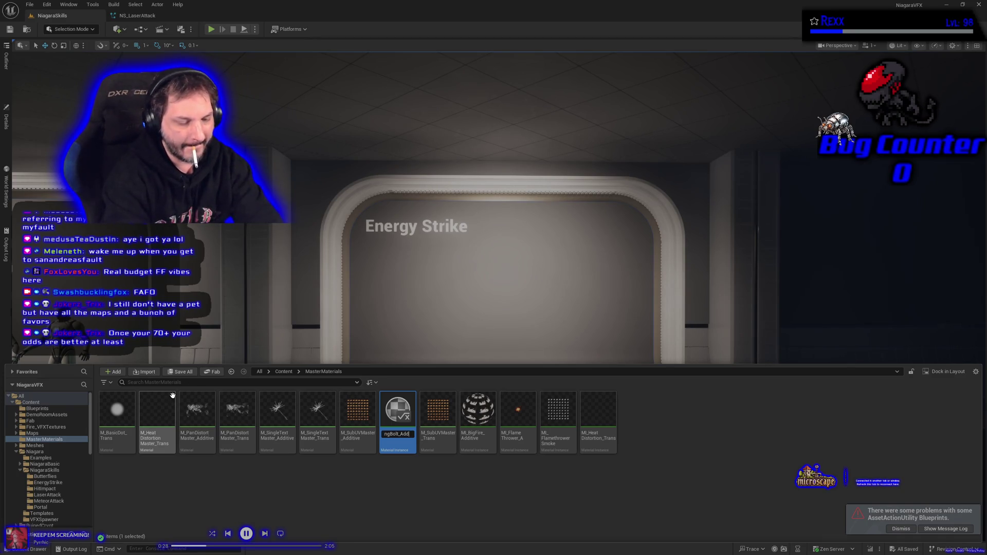
key(Return)
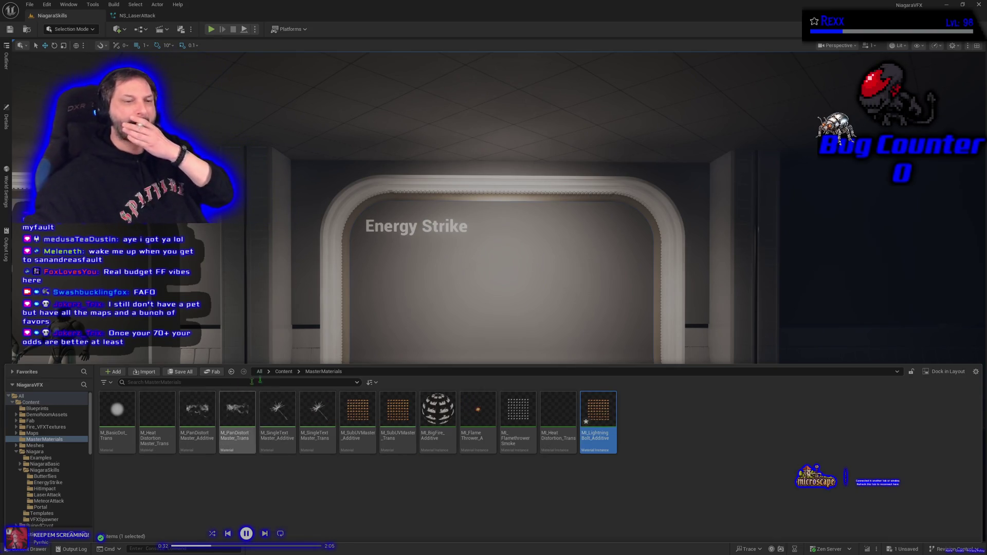
Move MI_LightningBolt_Additive into the EnergyStrike folder and open that folder
mouse_move(616, 394)
mouse_down()
mouse_move(565, 463)
mouse_move(290, 495)
mouse_move(77, 482)
mouse_up()
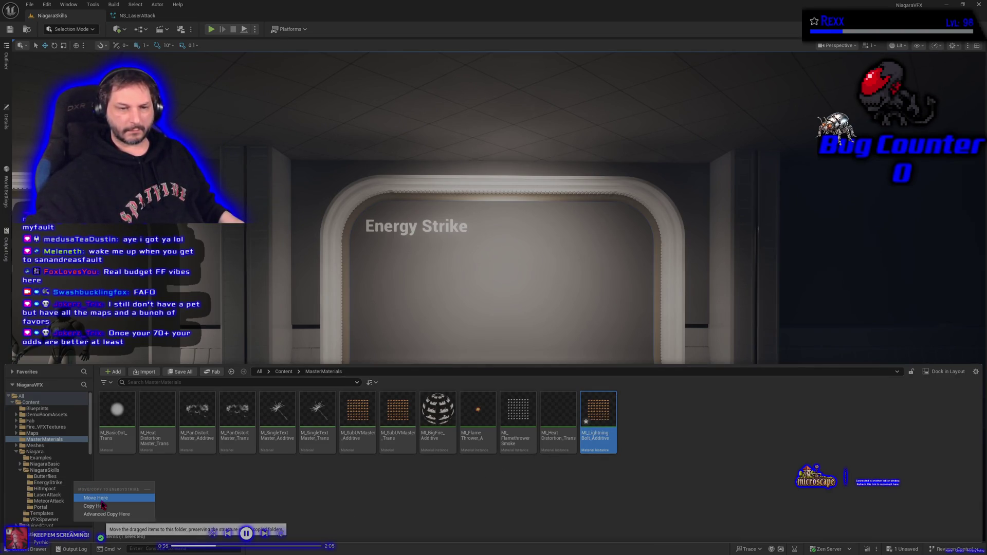
click(97, 497)
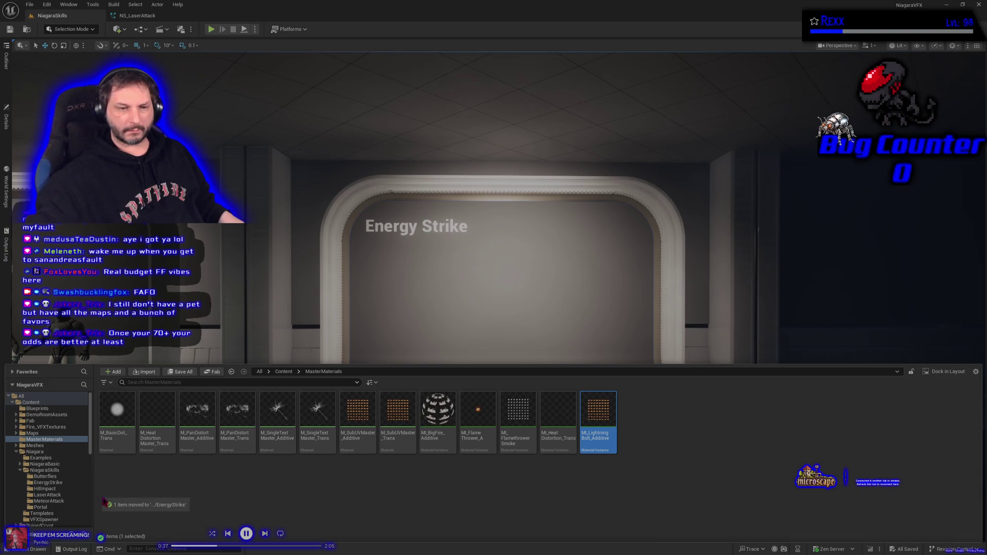
click(68, 484)
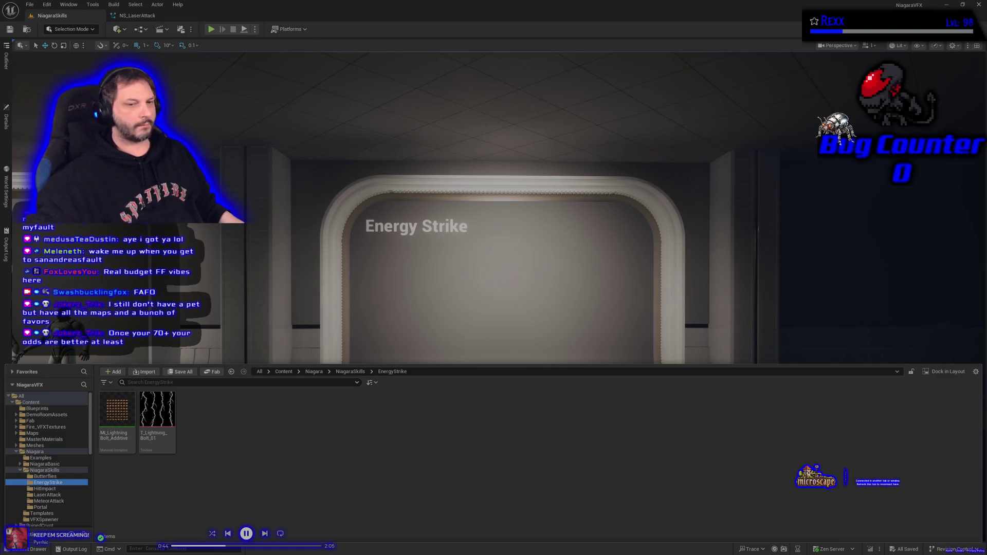
Open MI_LightningBolt_Additive and assign T_Lightning_Bolt_01 to its MainTexture parameter
double_click(119, 449)
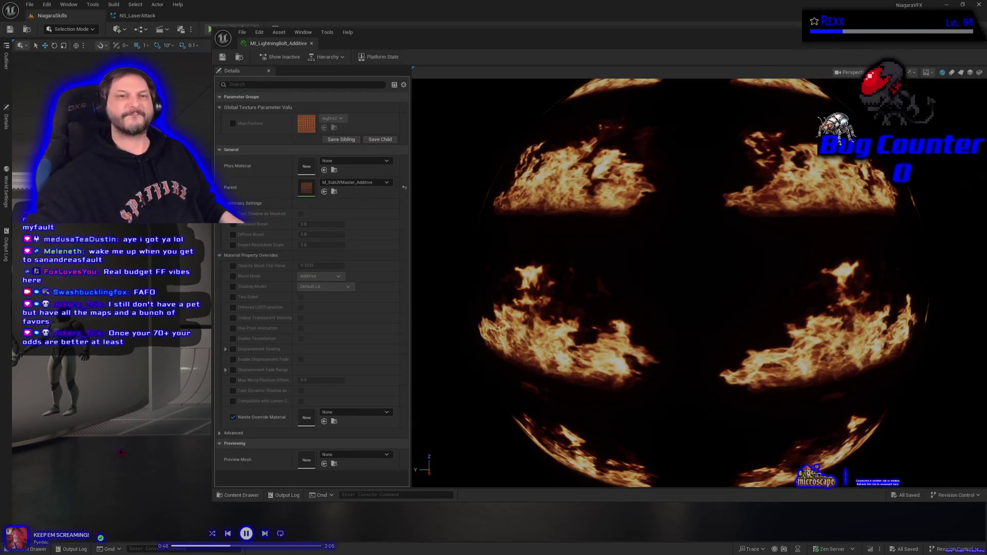
click(233, 124)
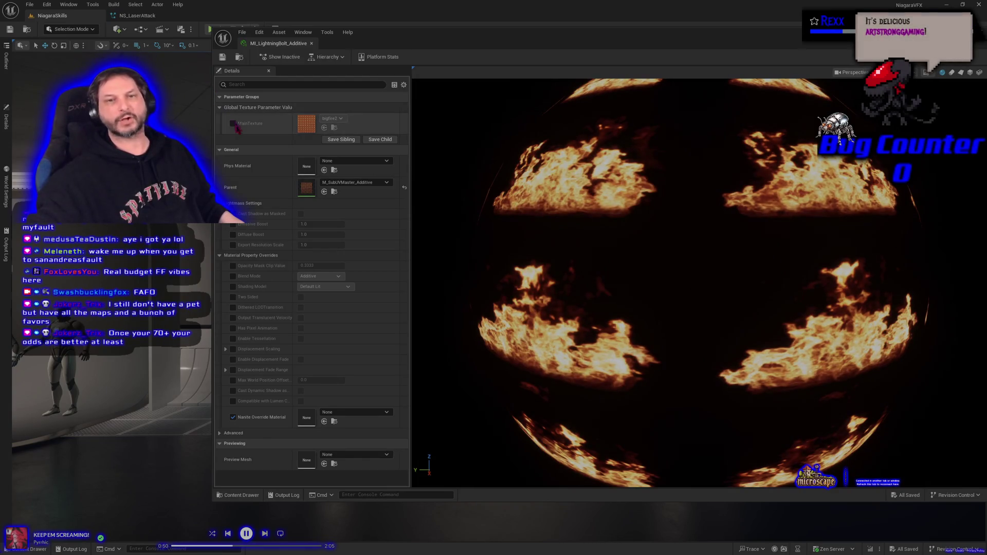
key(ctrl+space)
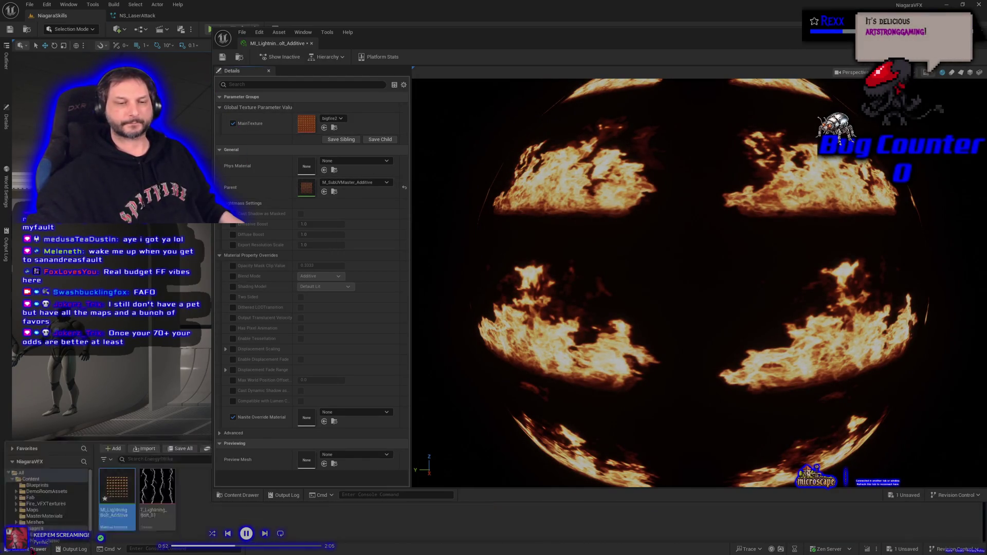
mouse_move(161, 407)
mouse_down()
mouse_move(272, 258)
mouse_move(322, 134)
mouse_move(307, 125)
mouse_up()
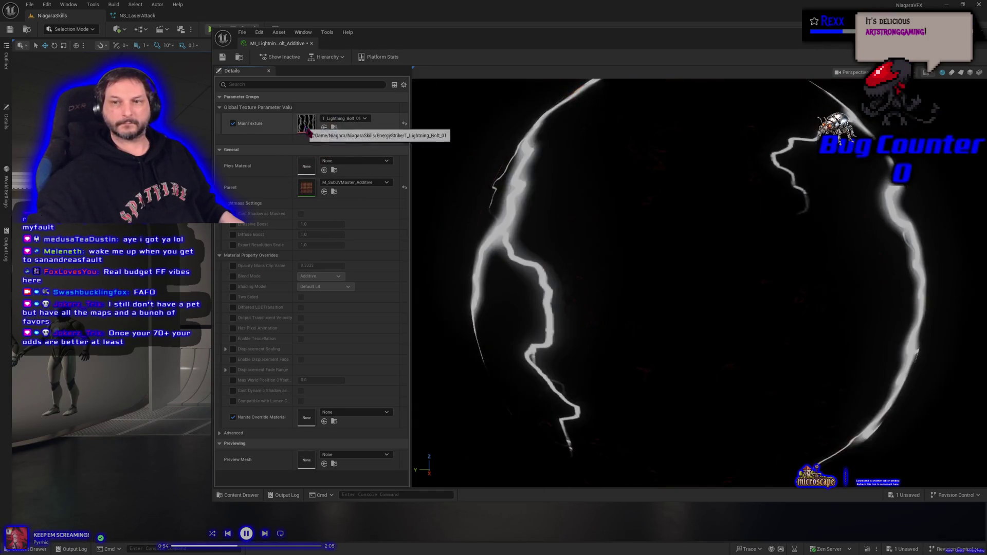
Preview the instance on a plane, save it, and dock its editor into the main window
click(961, 73)
scroll(606, 300, down, 3)
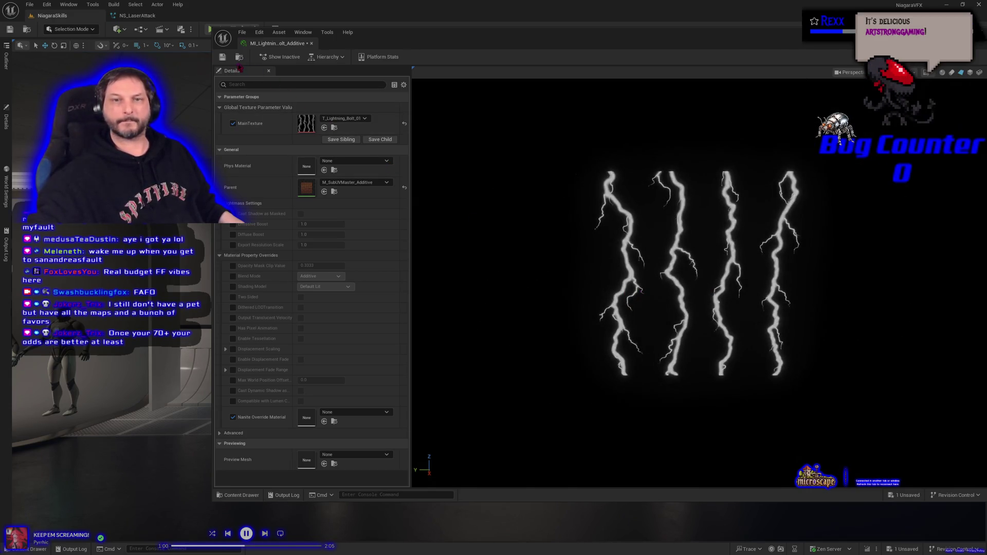
click(223, 57)
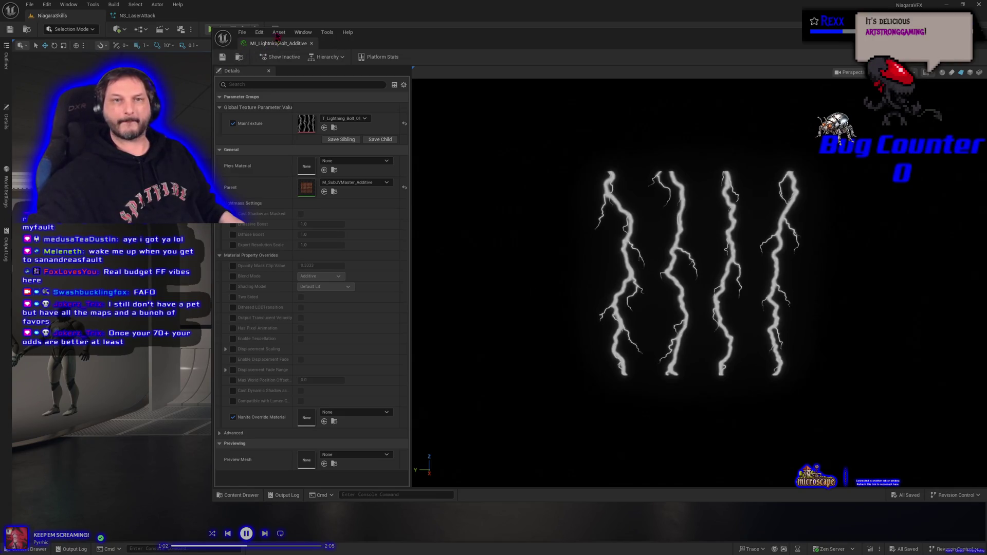
drag(278, 35, 229, 15)
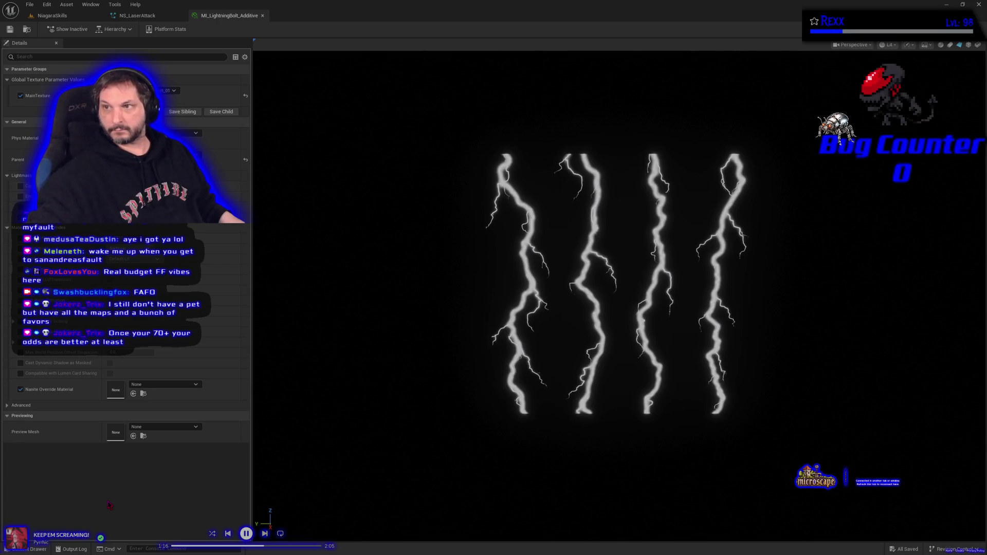
Enable the preview scene background, orbit around the lightning, and show the MasterMaterials folder
click(929, 46)
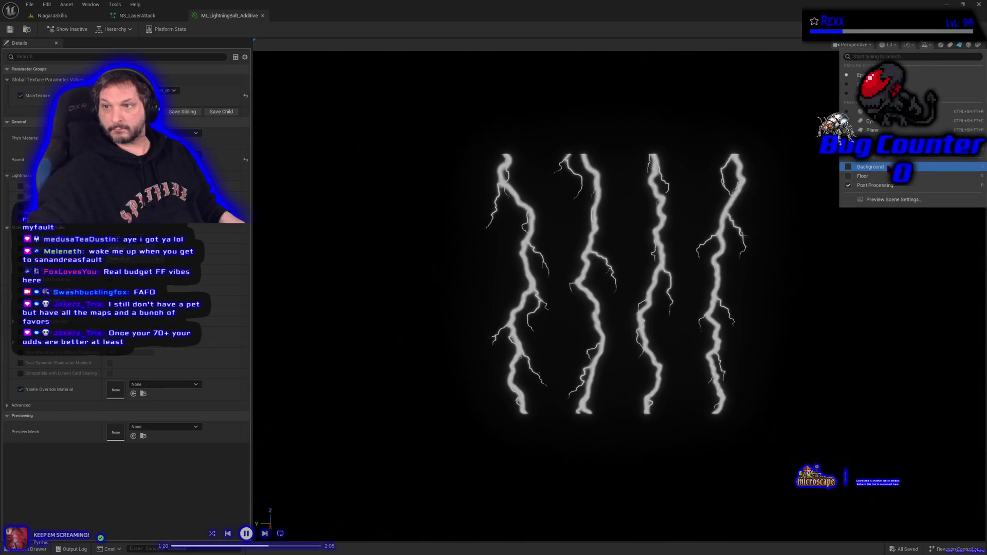
click(874, 160)
mouse_move(731, 257)
mouse_down()
mouse_move(668, 258)
mouse_move(731, 257)
mouse_up()
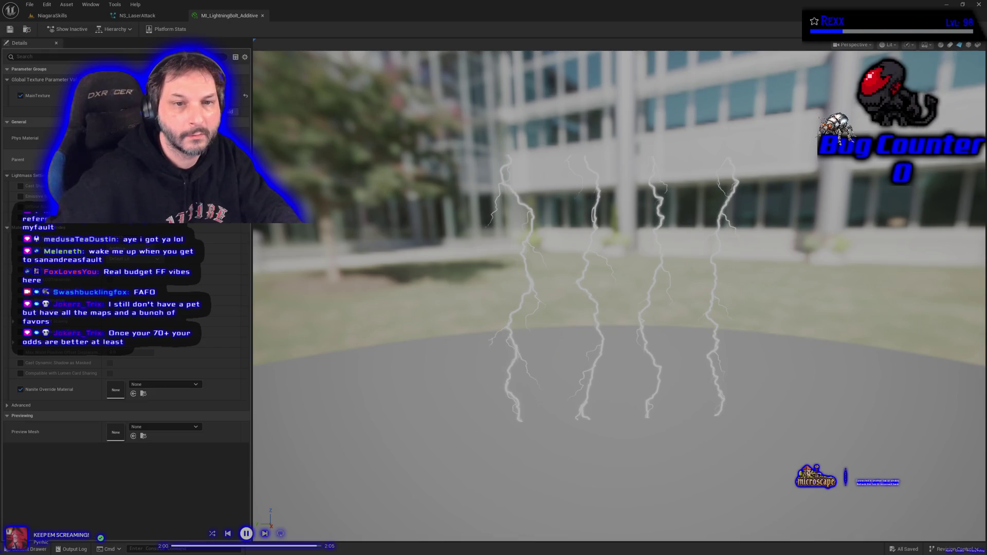
click(143, 163)
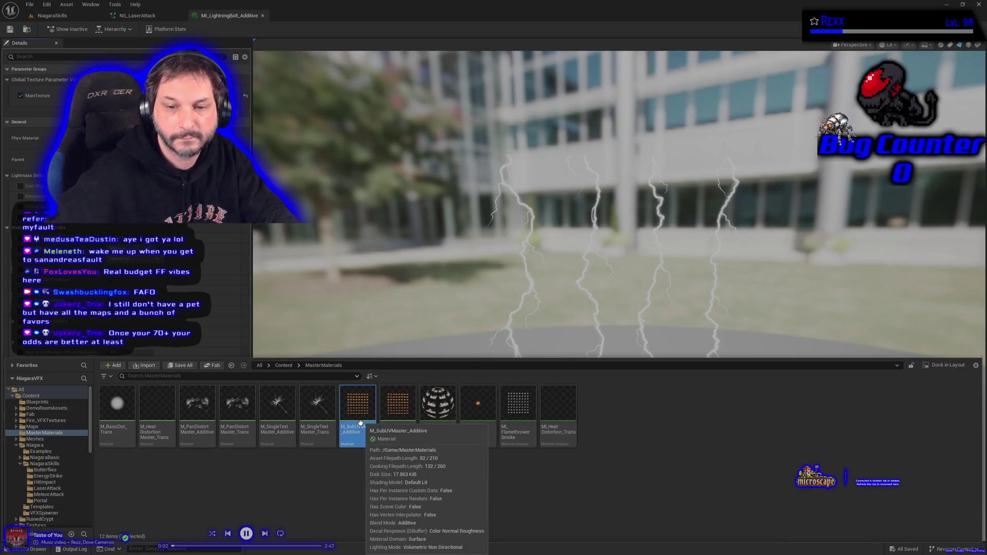
Open M_SubUVMaster_Additive in the Material Editor and pan to the Particle Color and texture nodes
double_click(360, 423)
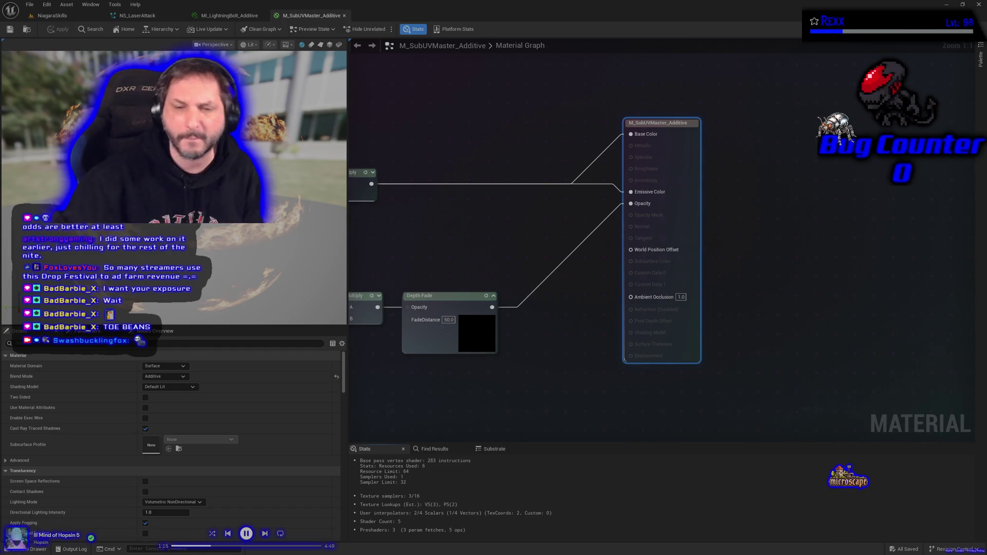
drag(420, 249, 530, 247)
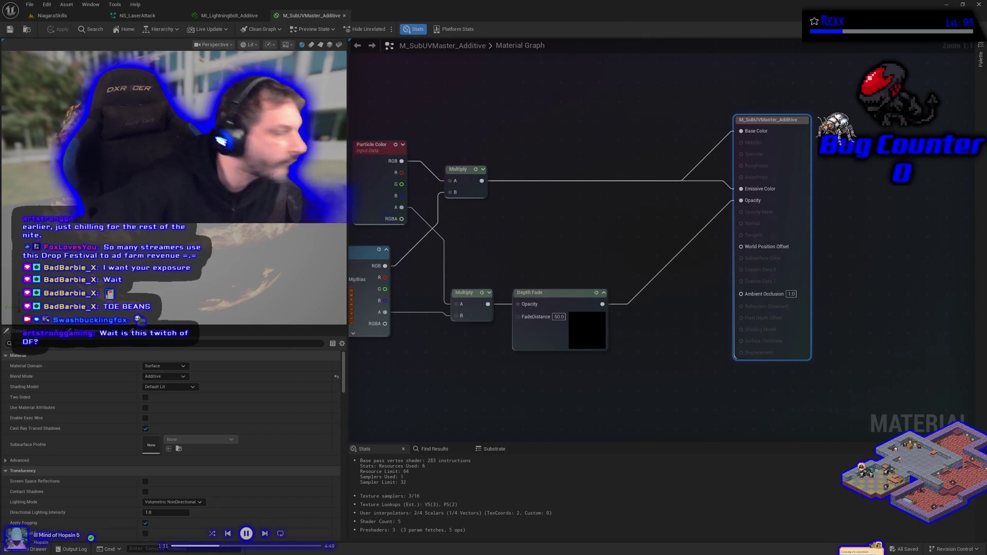
Search 'generate' to add a GeneratedBand node and place it beneath Depth Fade
right_click(453, 414)
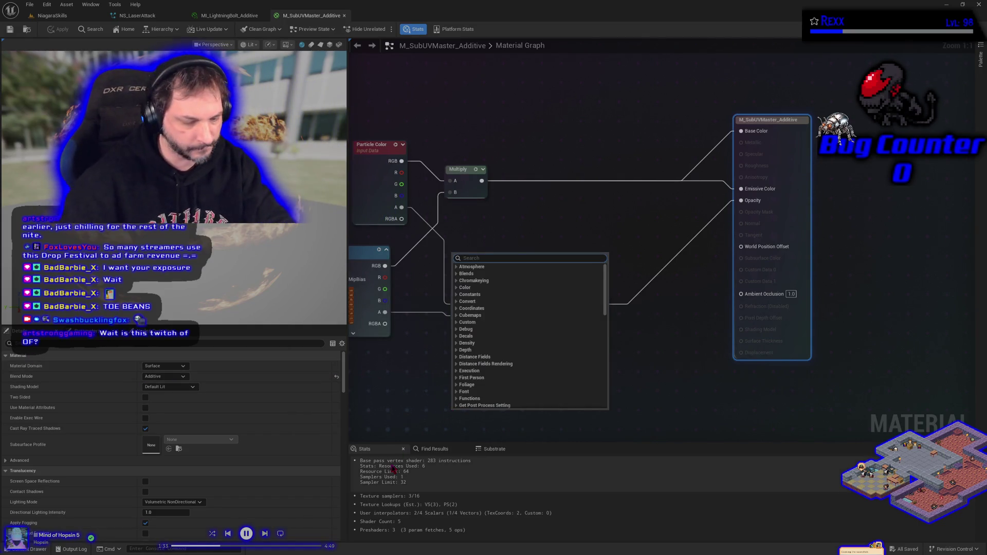
text(generate)
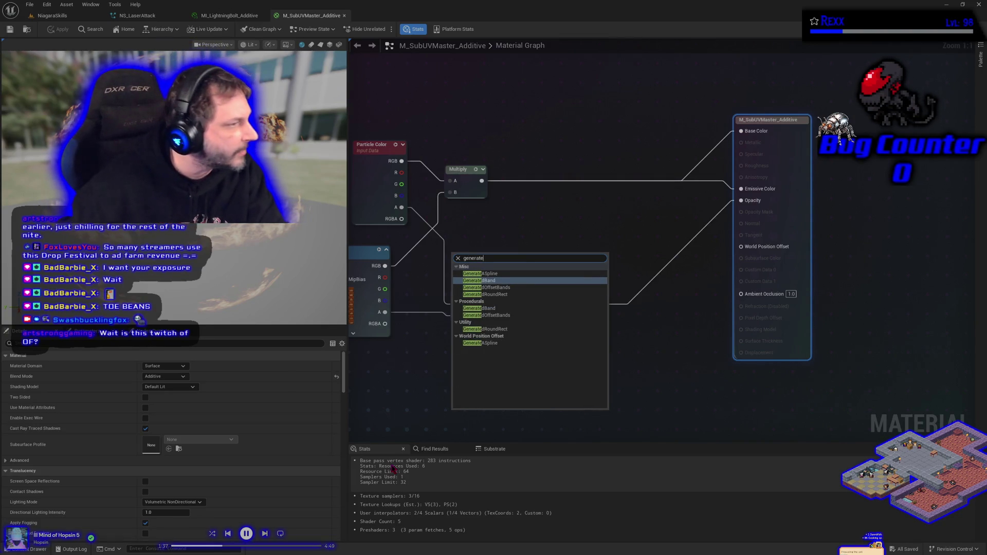
click(480, 280)
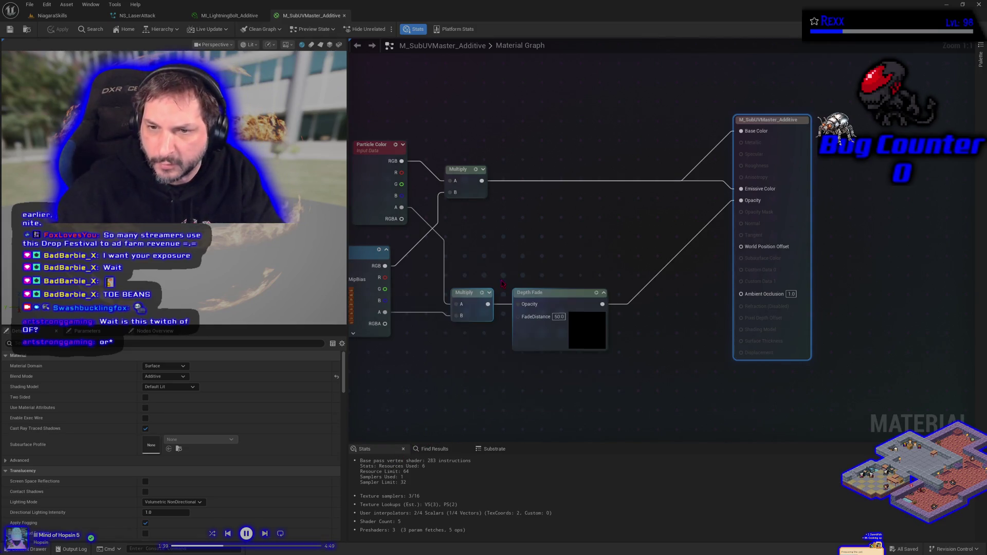
drag(497, 377, 491, 298)
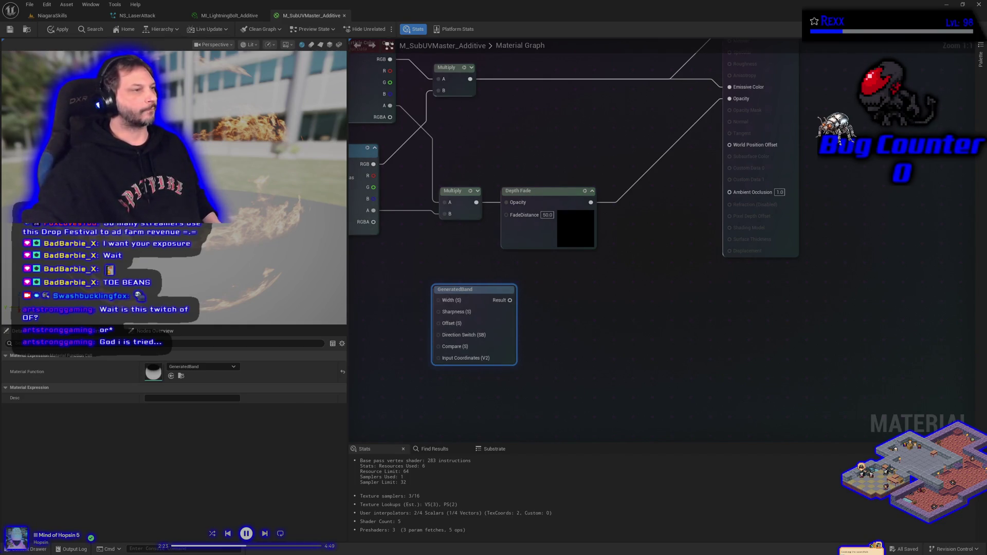
Preview GeneratedBand's output on a plane in a floating, enlarged material editor window
right_click(476, 292)
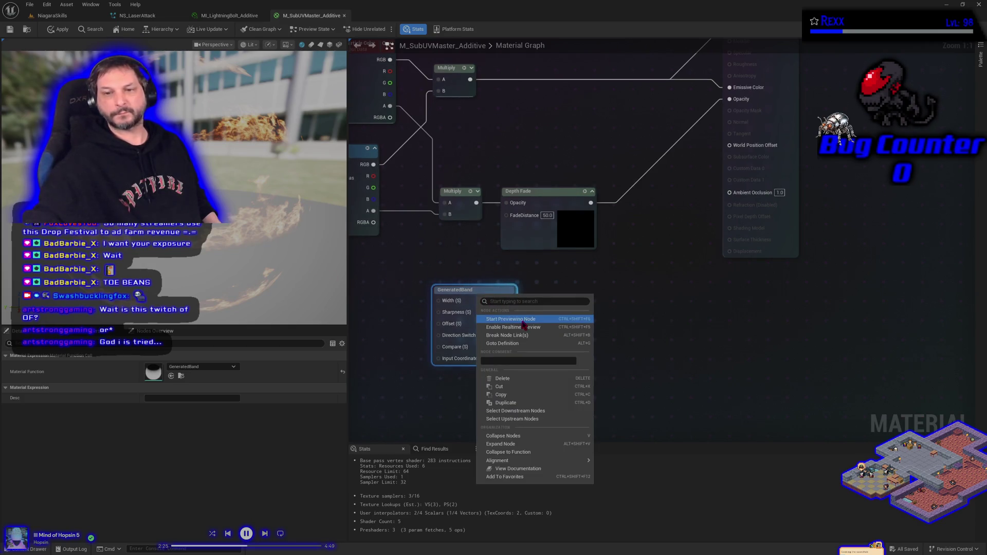
click(482, 320)
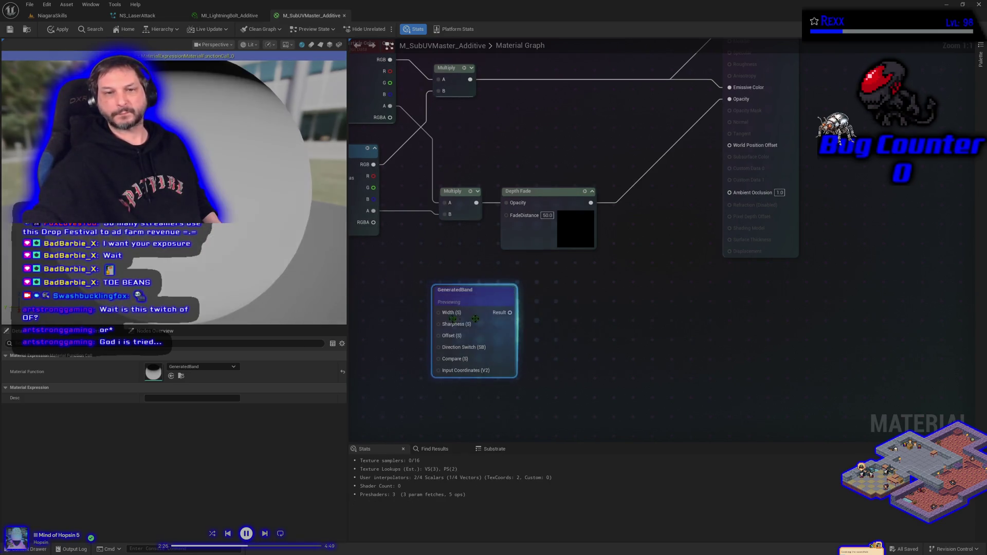
click(320, 45)
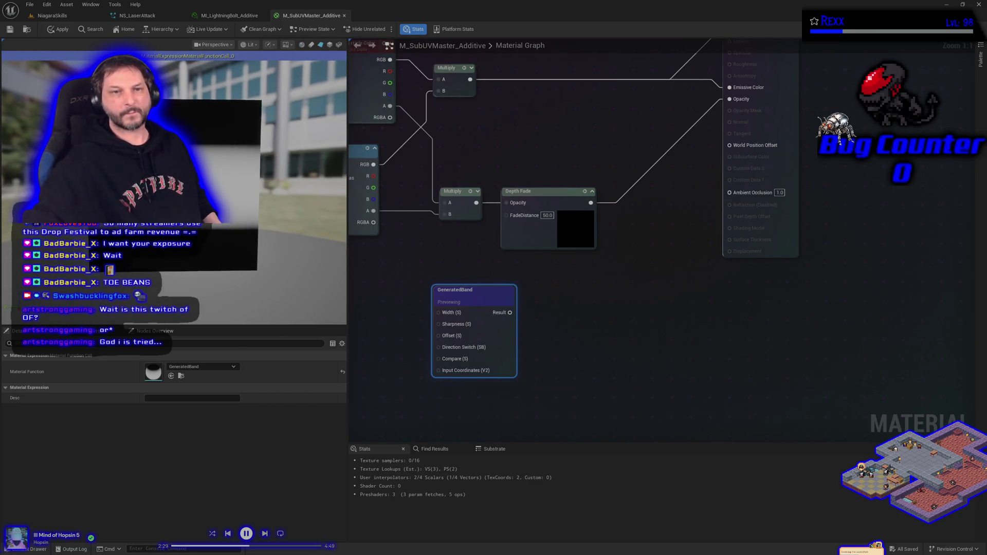
drag(324, 16, 340, 67)
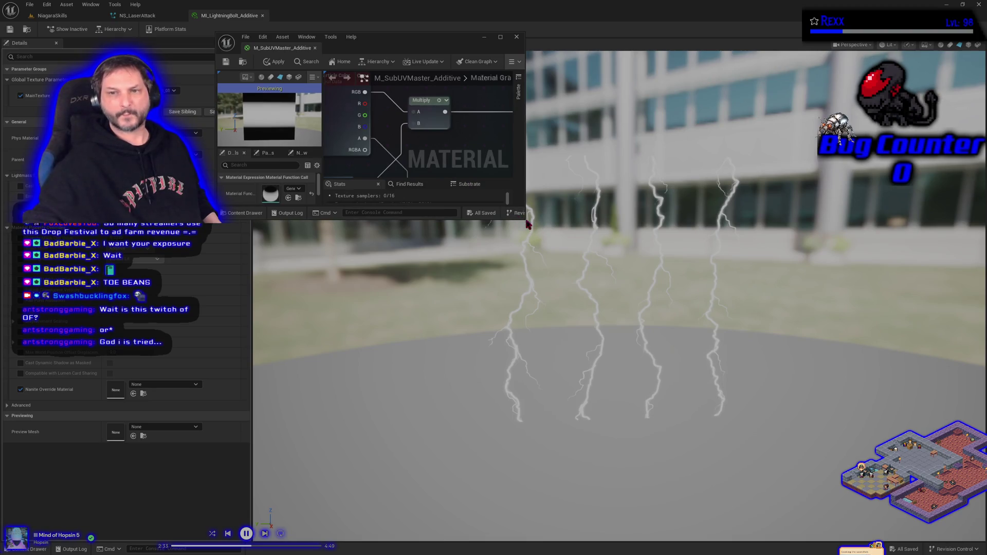
mouse_move(528, 222)
mouse_down()
mouse_move(804, 431)
mouse_move(967, 517)
mouse_move(972, 529)
mouse_up()
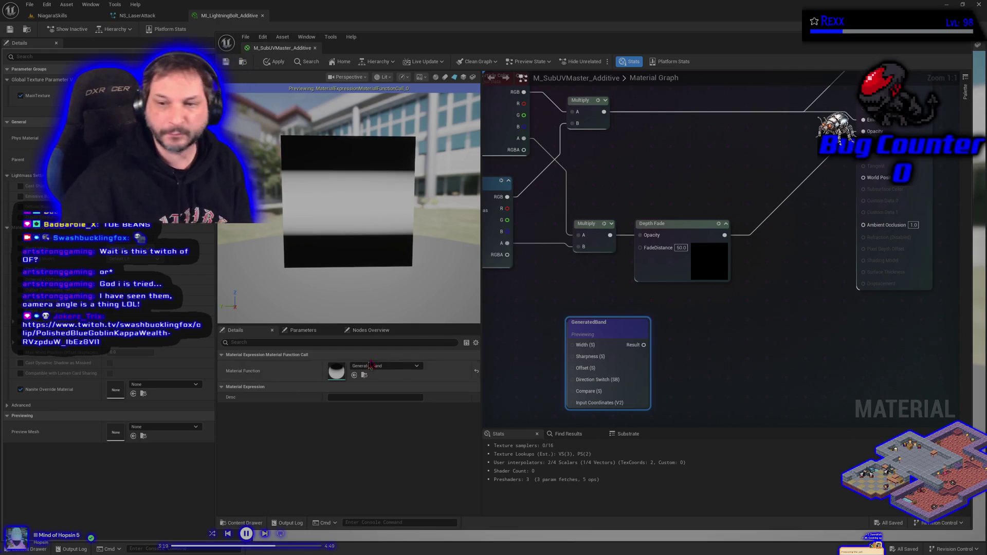
mouse_move(482, 368)
mouse_down()
mouse_move(536, 341)
mouse_move(558, 343)
mouse_up()
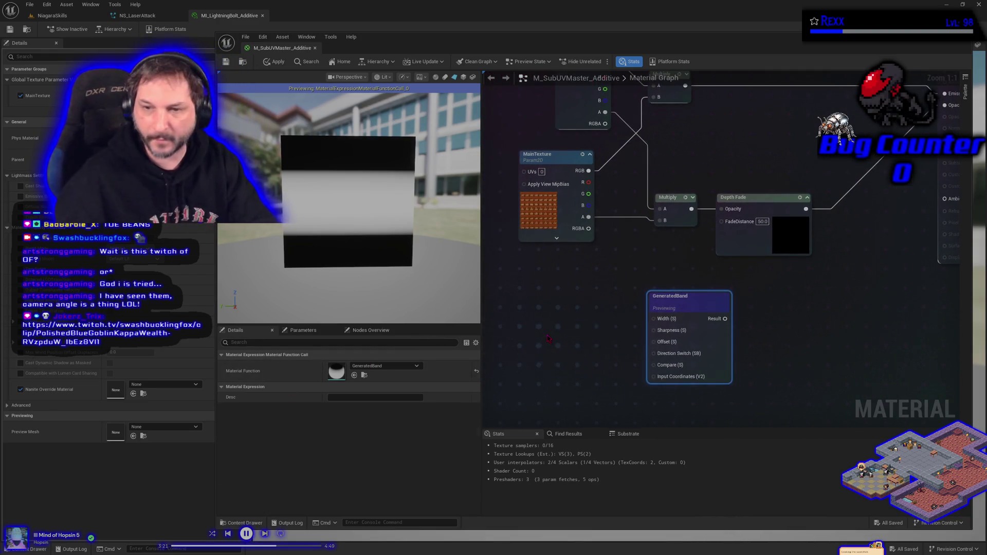
Add a scalar parameter named Bandwith with a default value of 0.4
click(544, 332)
text(Bandwith)
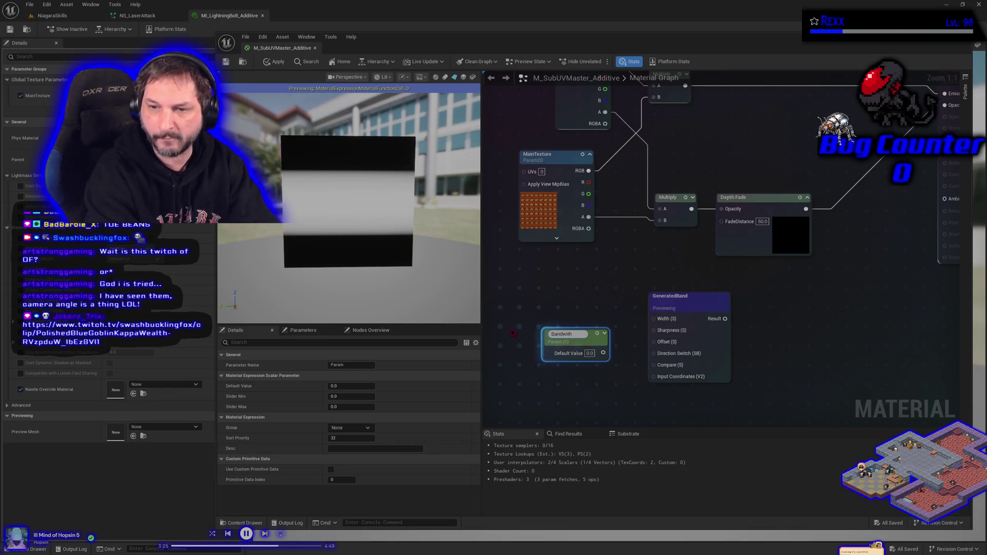
key(Return)
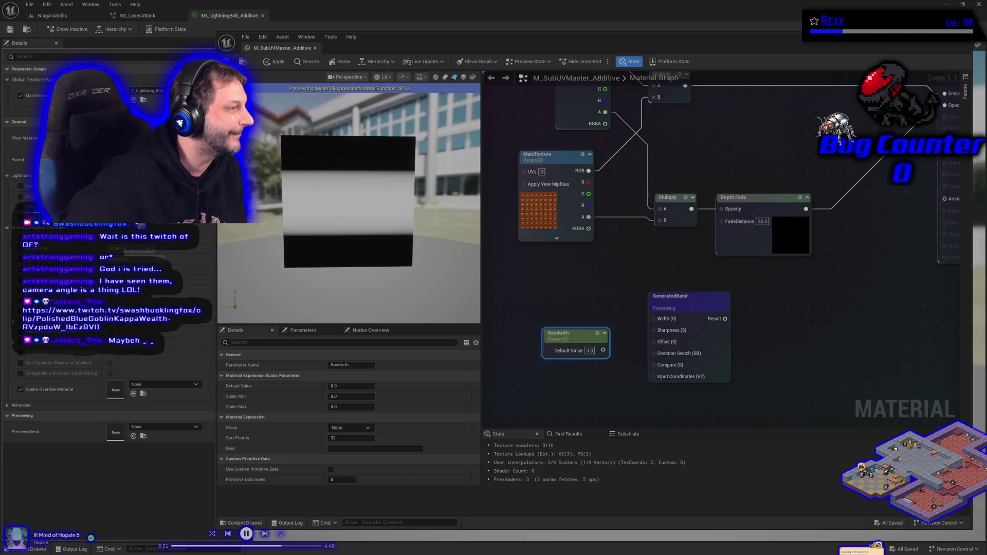
click(360, 386)
text(0.4)
key(Return)
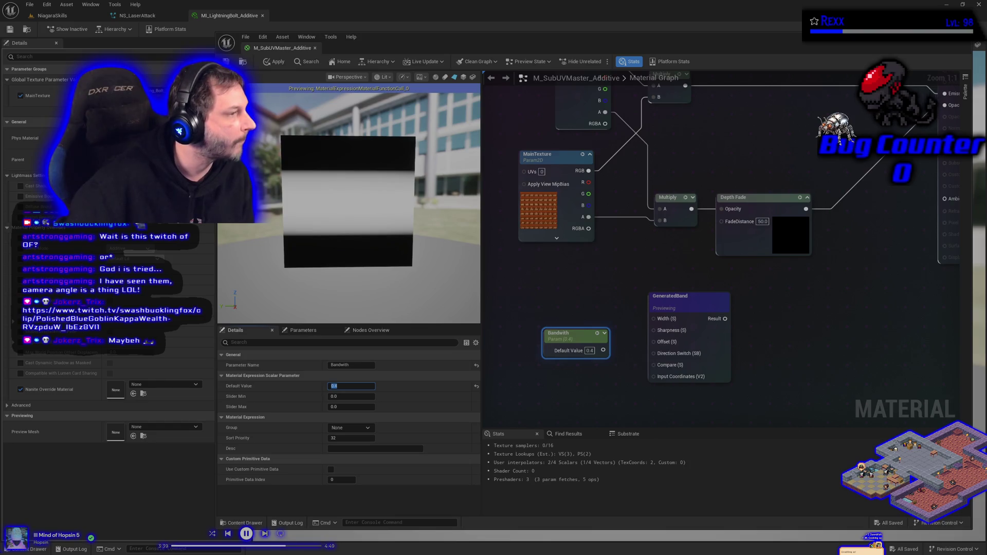
Line Bandwith up with GeneratedBand's Width input and change its default to 0.5
mouse_move(576, 333)
mouse_down()
mouse_move(576, 296)
mouse_move(633, 325)
mouse_move(654, 320)
mouse_up()
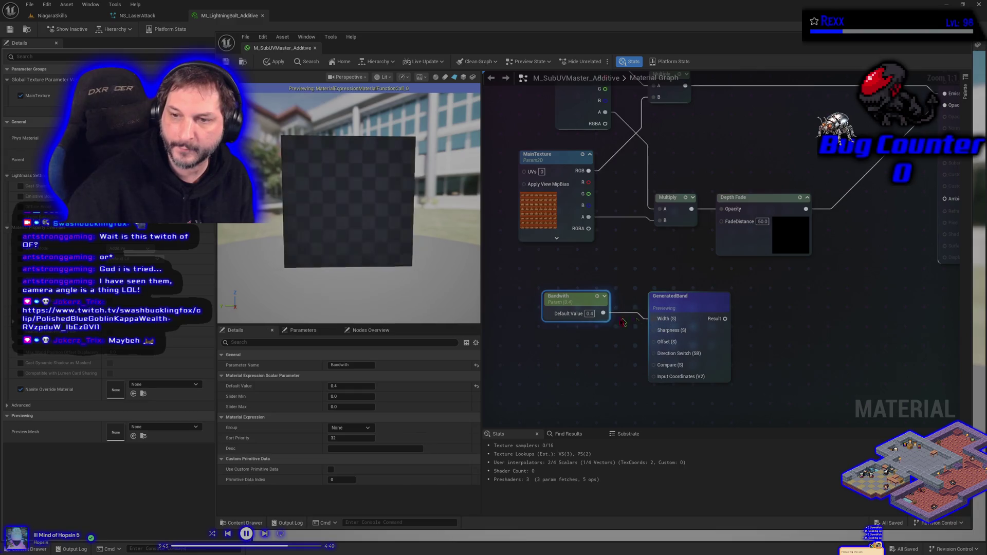
drag(553, 302, 553, 308)
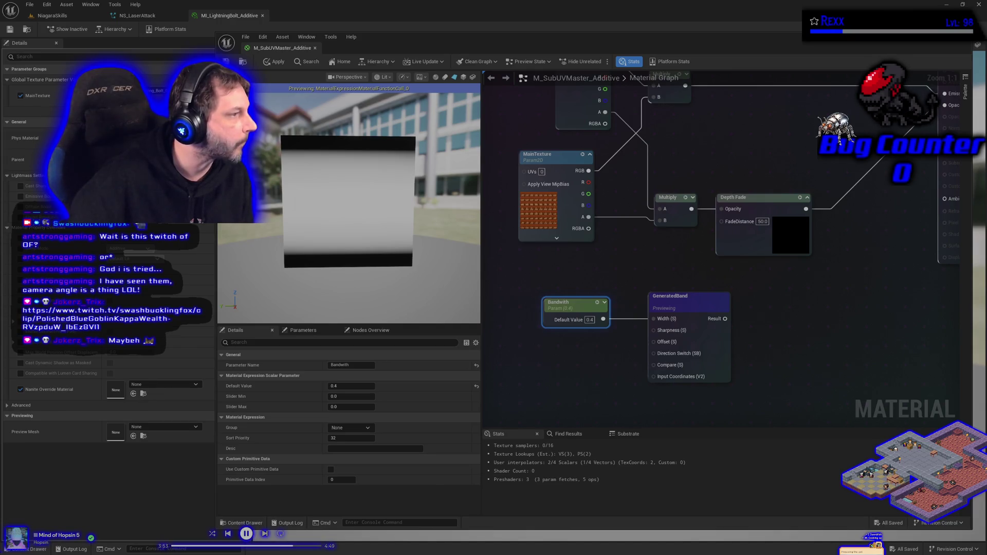
click(340, 385)
text(0.5)
key(Return)
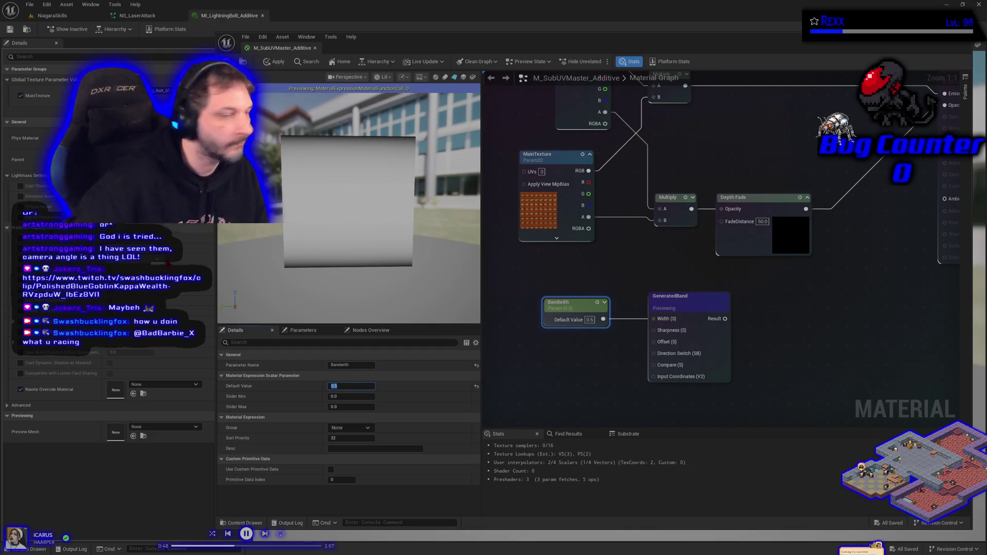
Put the MainTexture parameter in the TextureSettings group
click(546, 159)
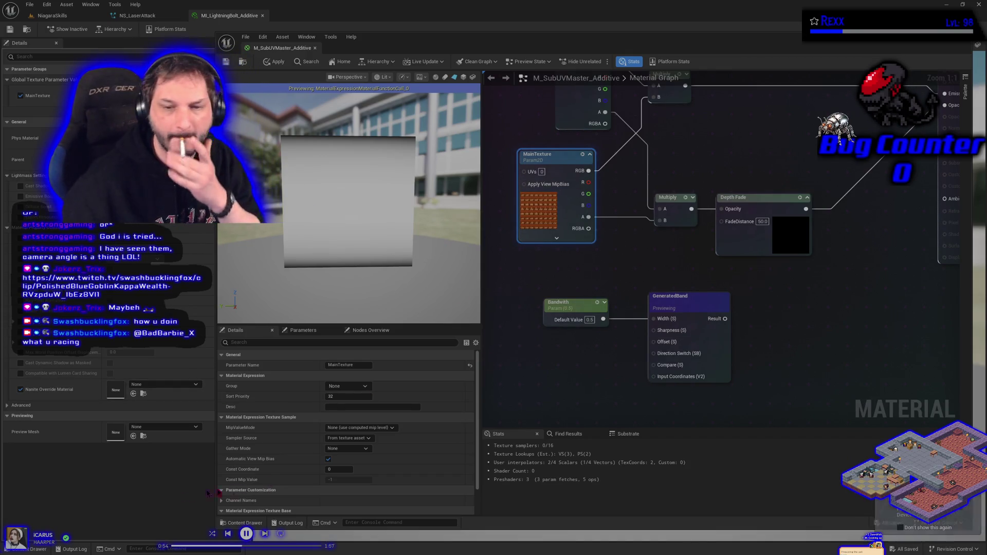
click(336, 386)
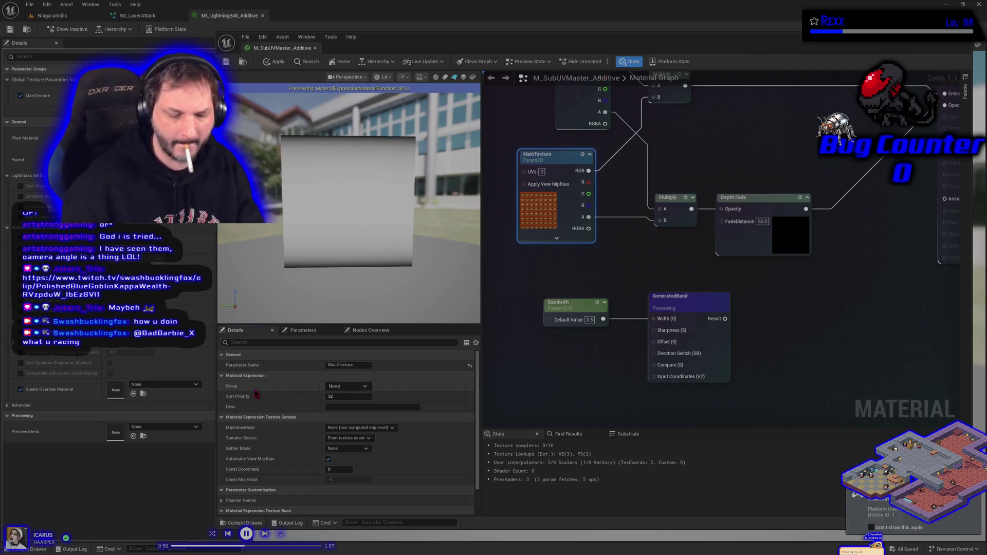
text(Te)
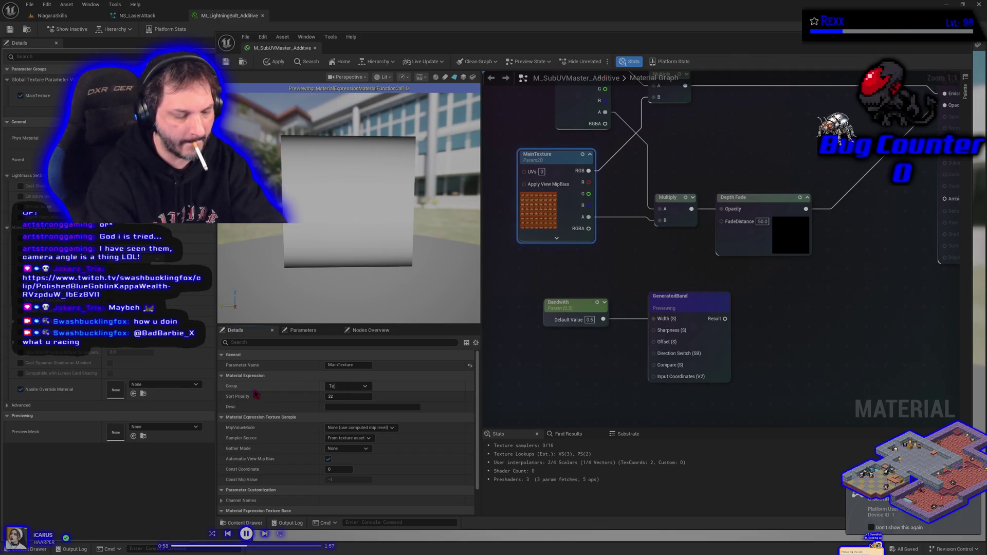
text(xtureSettings)
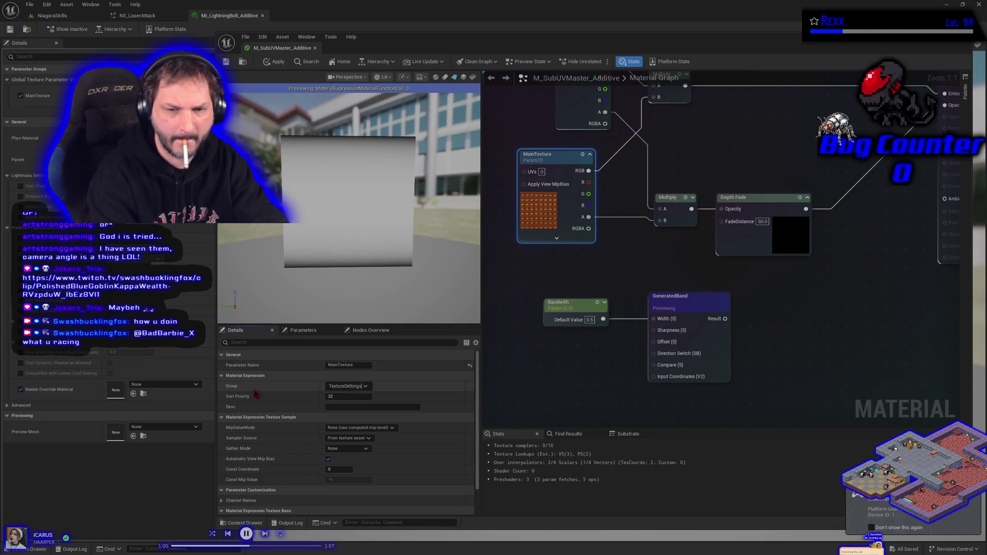
key(Return)
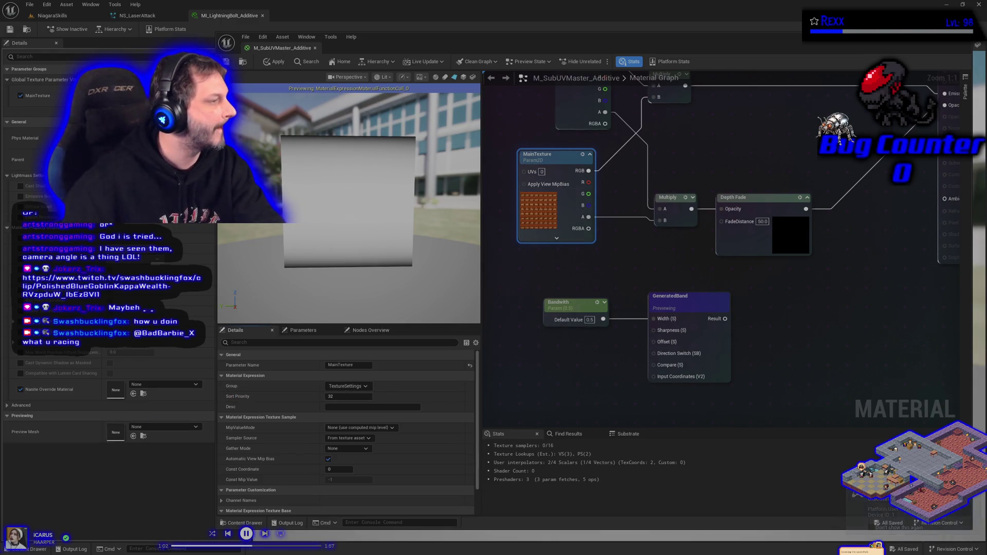
Give MainTexture a sort priority of 1 and save the material
click(352, 396)
text(1)
click(354, 408)
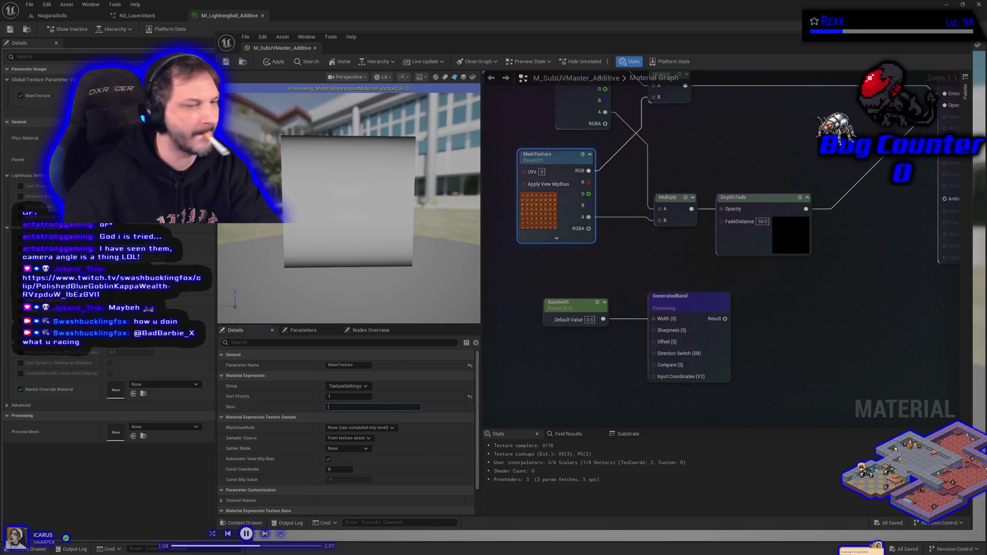
click(10, 30)
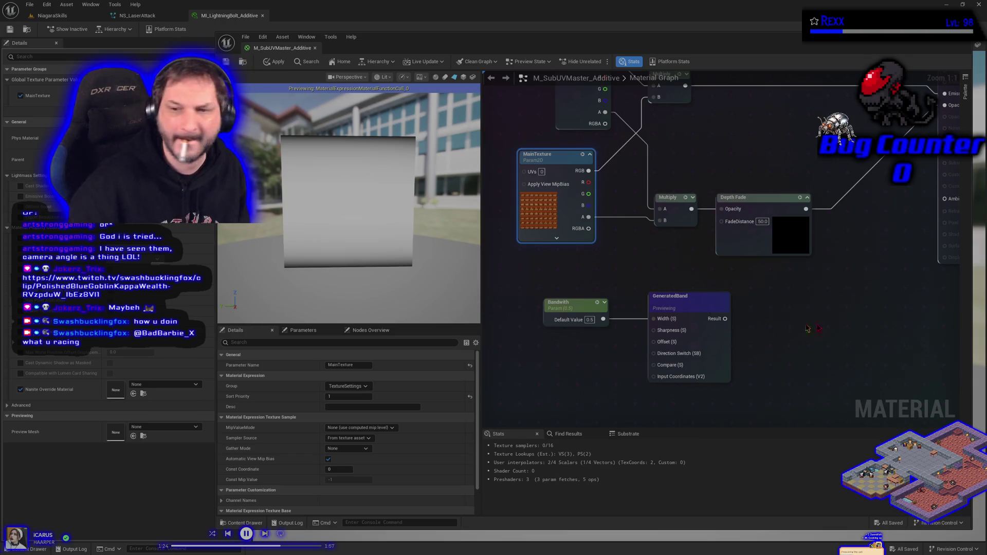
right_click(805, 345)
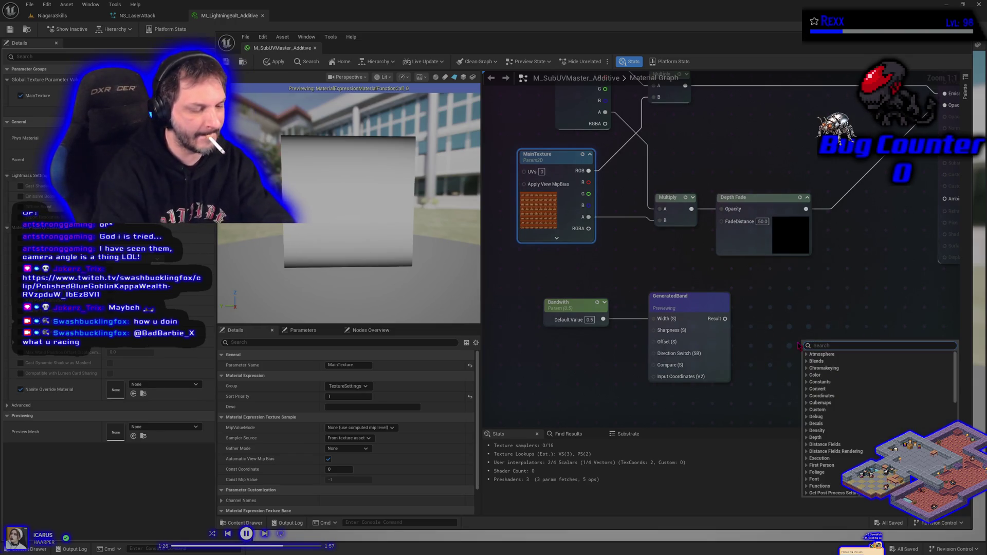
Add a StaticSwitchParameter named UseBandToHideEdge and wire GeneratedBand's Result into its True input
text(switch)
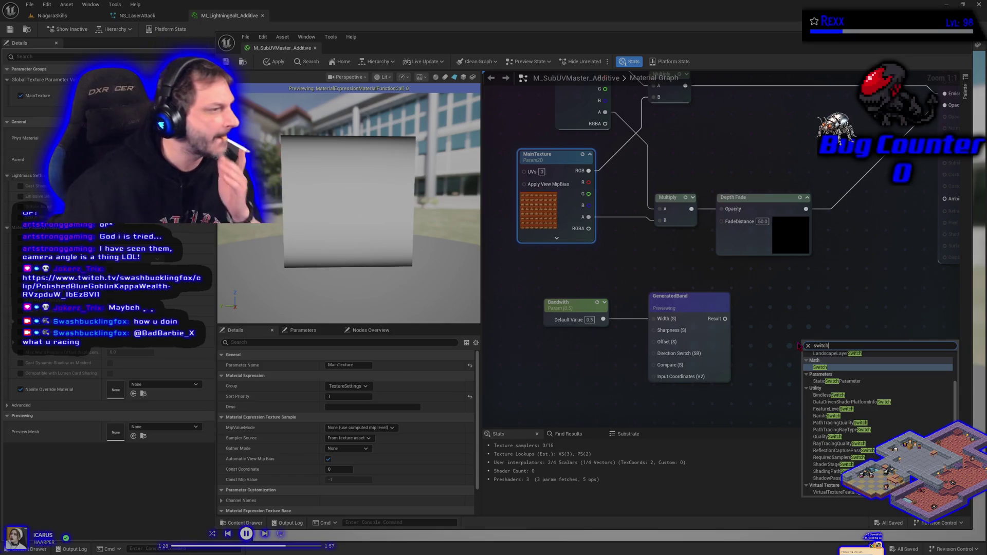
click(846, 381)
text(UseBand)
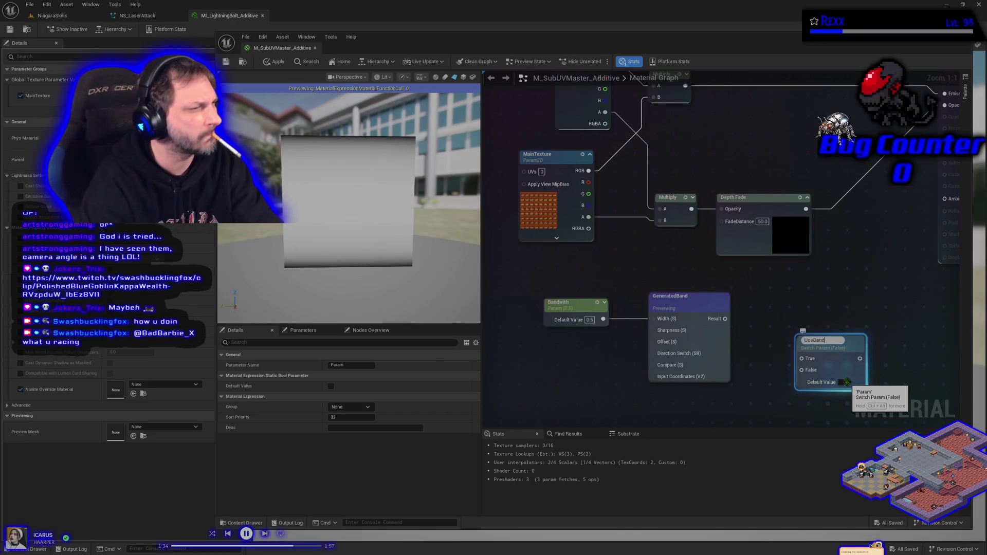
text(ToHideEdge)
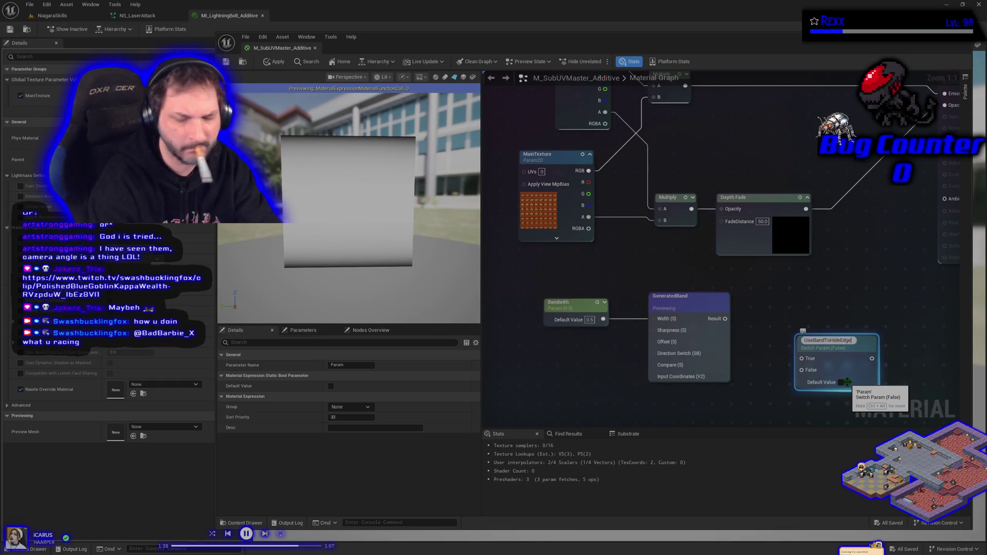
key(Return)
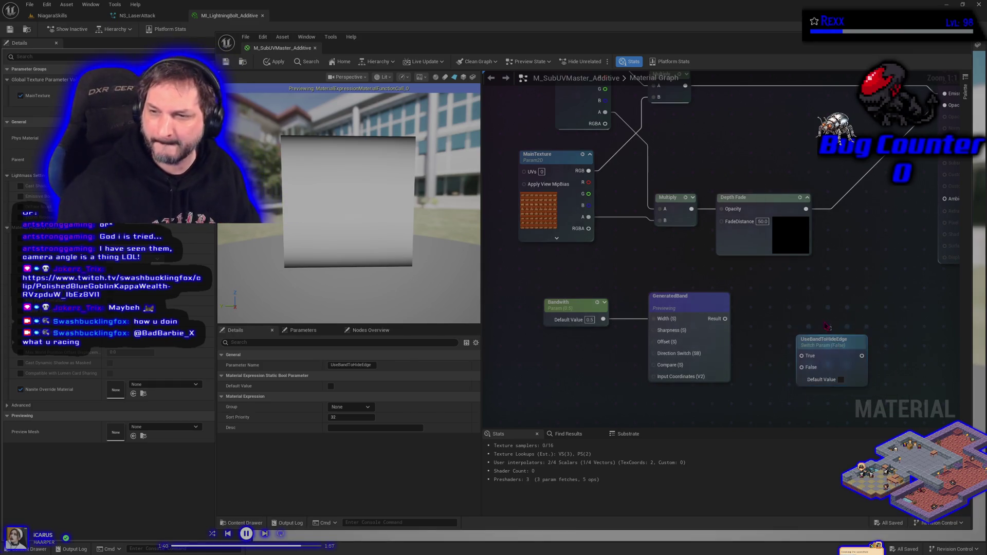
drag(829, 347, 803, 311)
drag(725, 319, 778, 319)
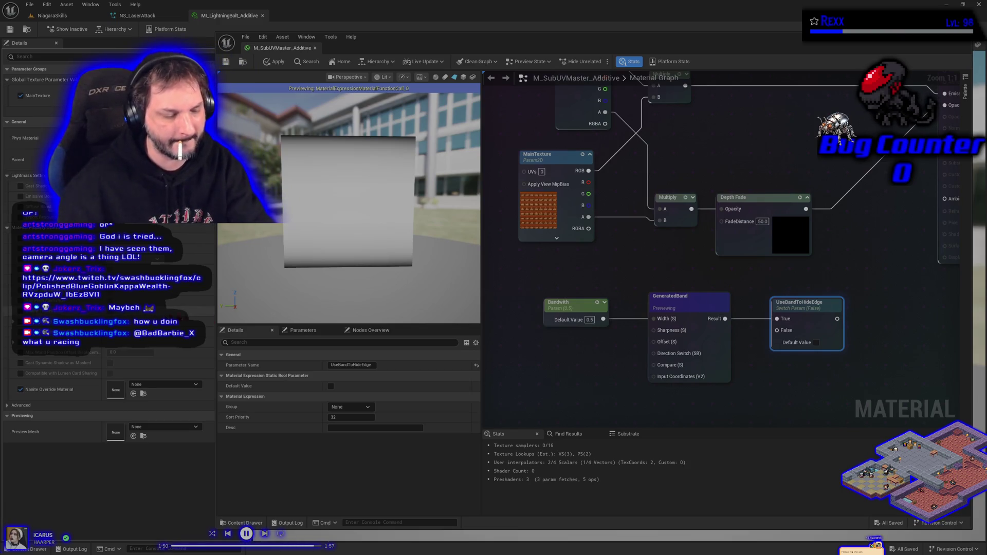
Add a Constant node with value 1 below the switch
click(774, 383)
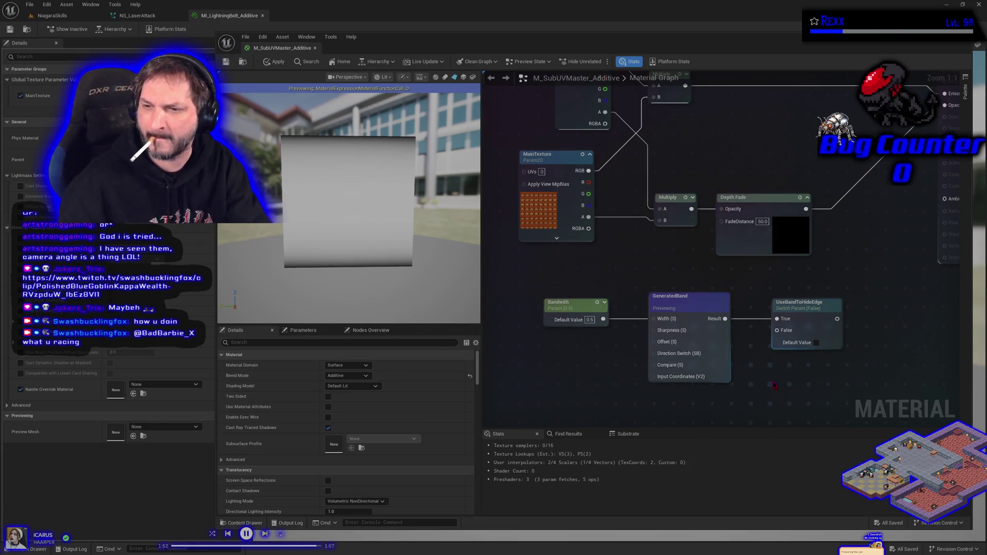
click(774, 383)
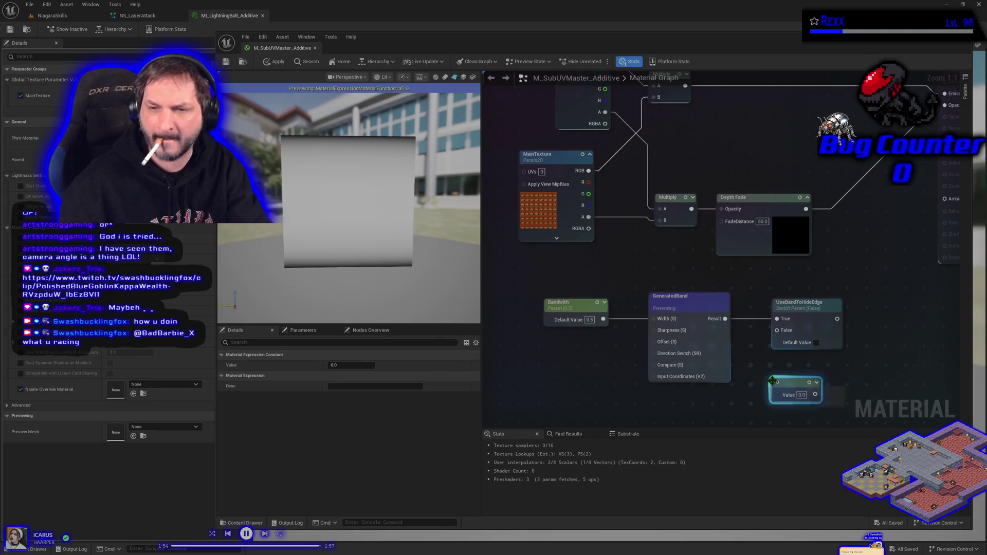
text(1)
key(Return)
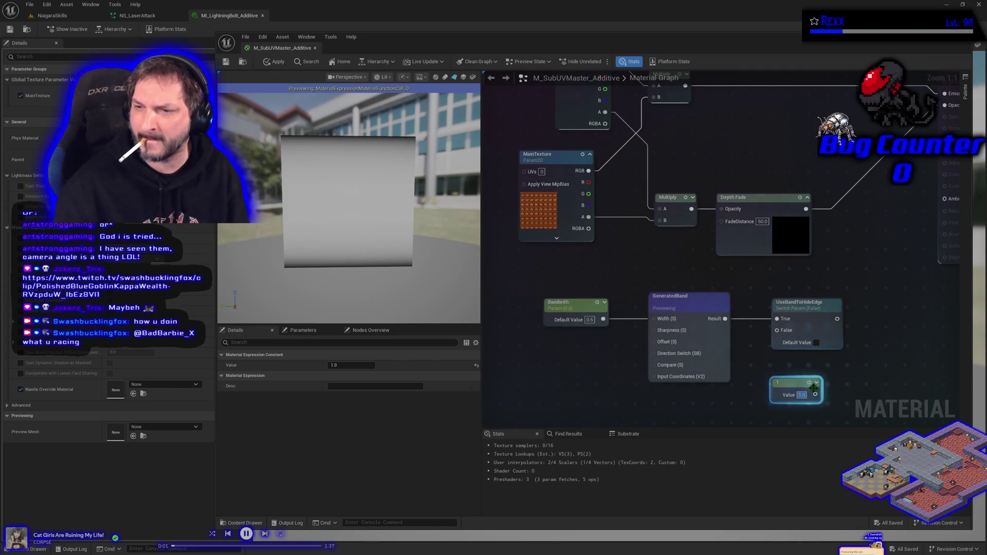
Connect the constant to the switch's False input, tidy the nodes, then apply and save
mouse_move(815, 394)
mouse_down()
mouse_move(774, 350)
mouse_move(777, 330)
mouse_move(838, 341)
mouse_up()
drag(798, 383, 759, 326)
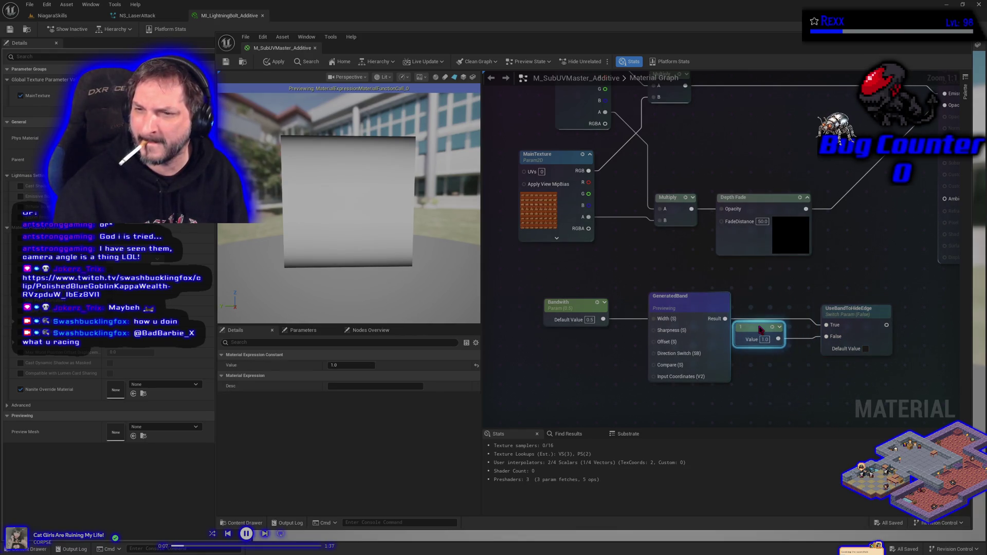
drag(851, 321, 833, 315)
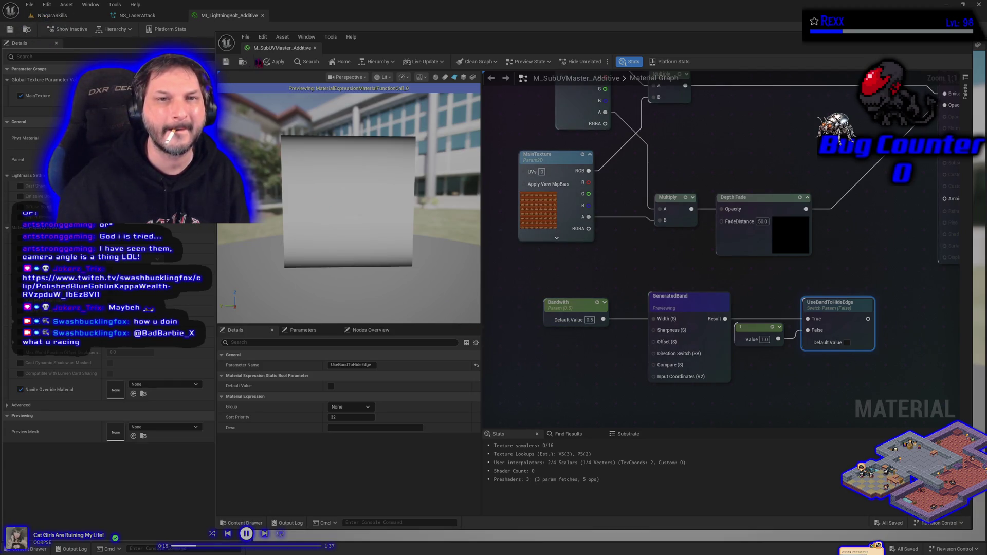
click(272, 61)
click(225, 62)
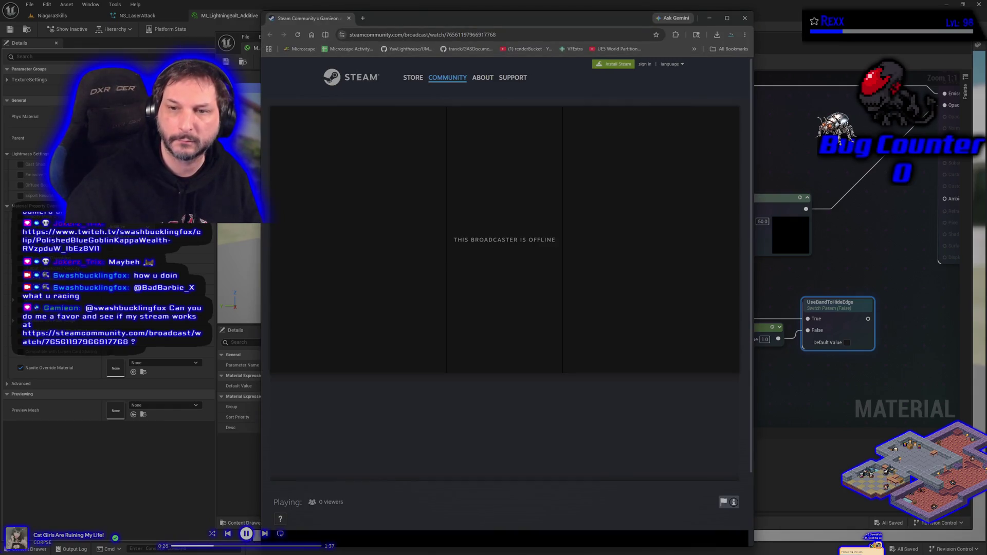
scroll(439, 265, down, 5)
scroll(439, 264, up, 5)
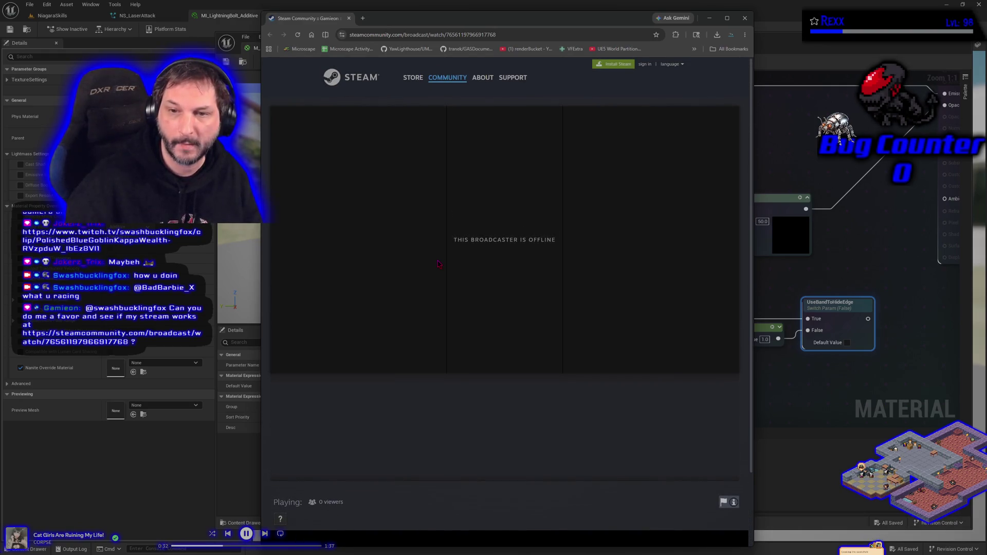
scroll(469, 378, down, 3)
scroll(451, 381, up, 3)
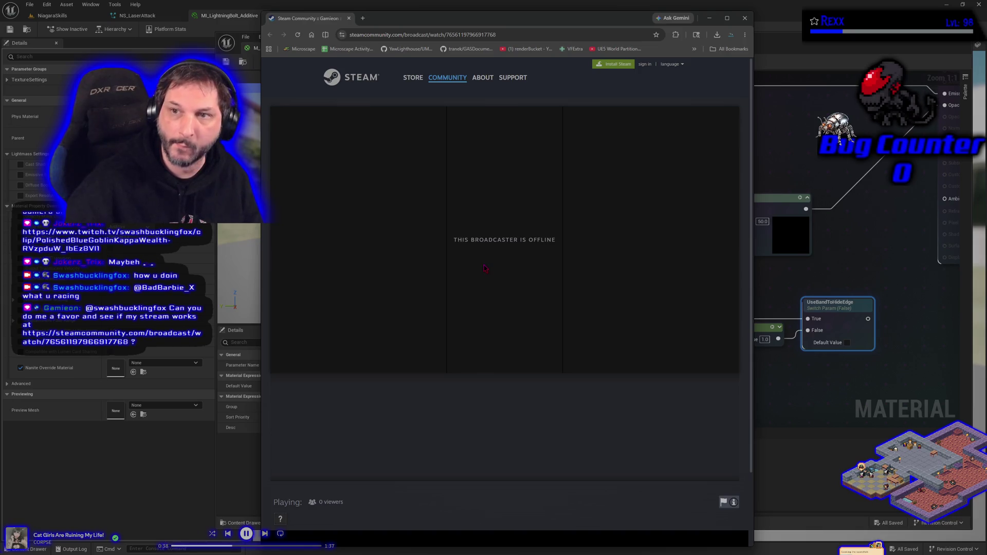
click(744, 18)
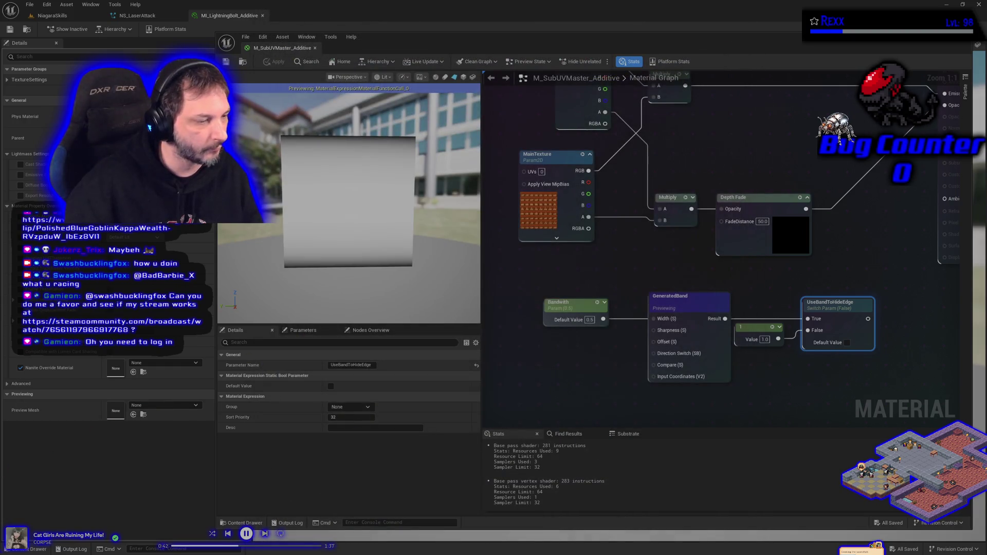
key(super+3)
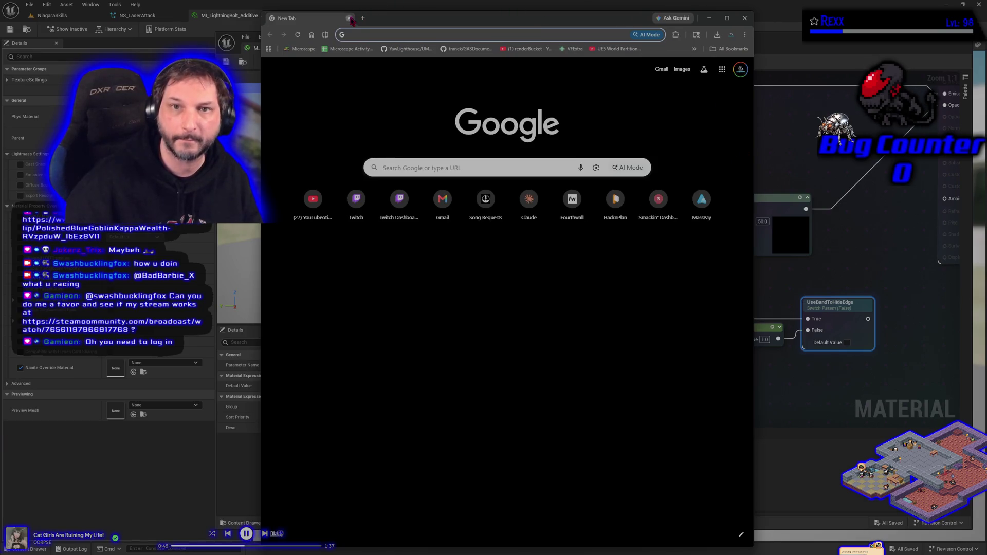
key(ctrl+w)
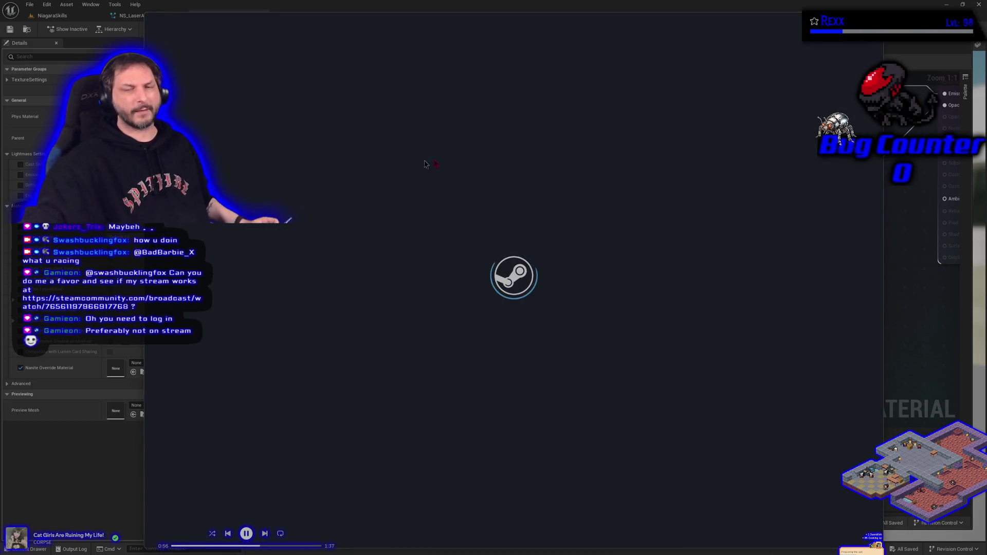
key(alt+Tab)
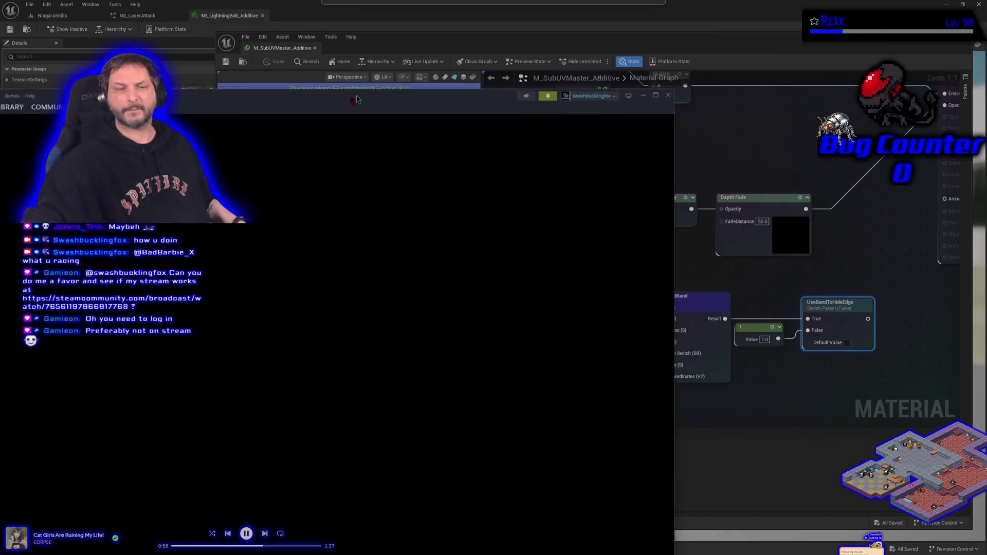
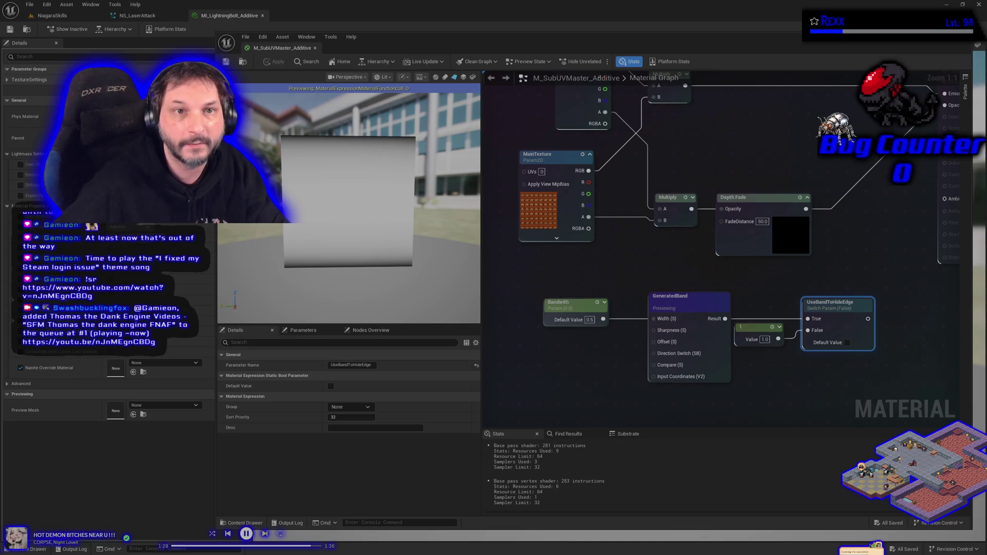
Dock the floating M_SubUVMaster_Additive editor beside NiagaraSkills and pan the level view to the Laser Attack booth
click(57, 16)
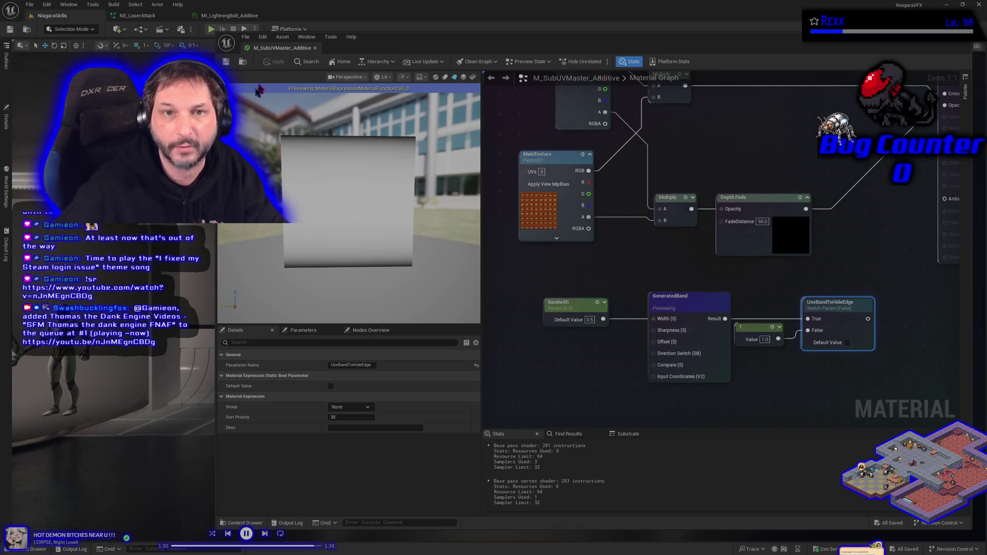
drag(274, 51, 294, 20)
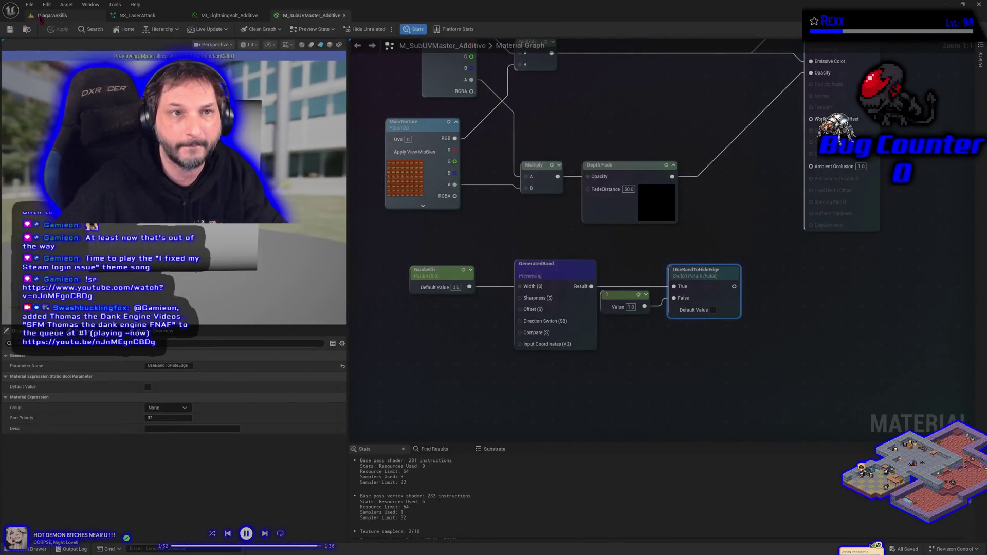
click(41, 18)
drag(409, 282, 9, 140)
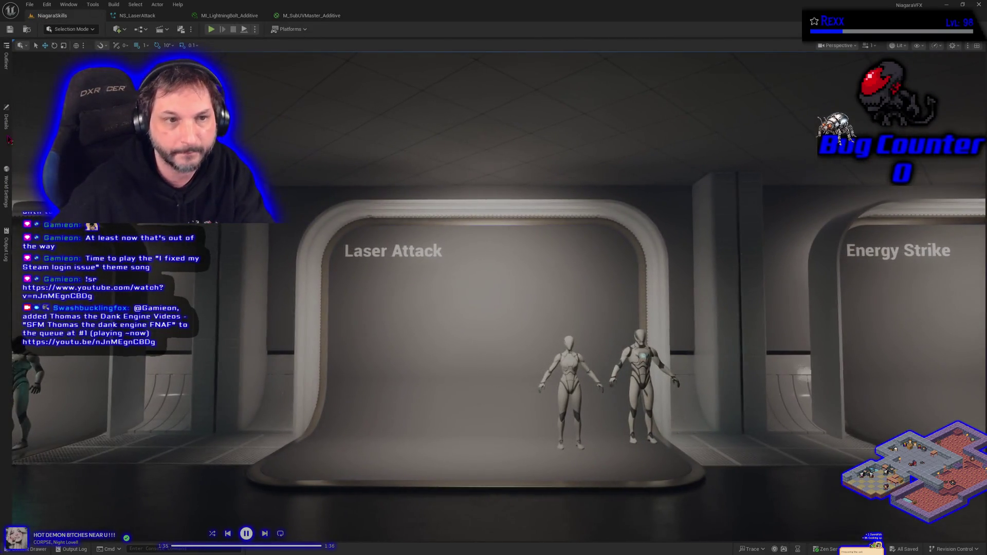
click(7, 135)
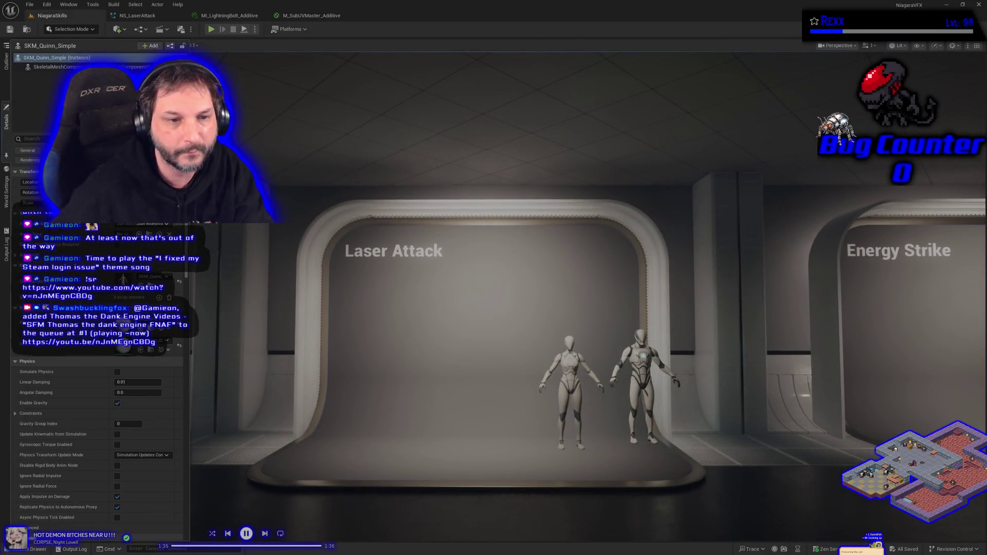
click(7, 66)
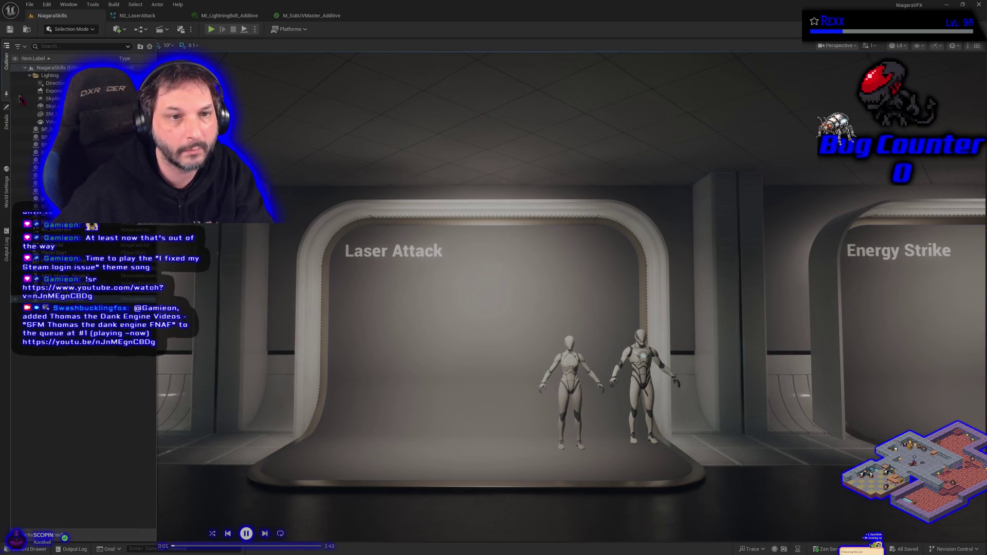
click(6, 121)
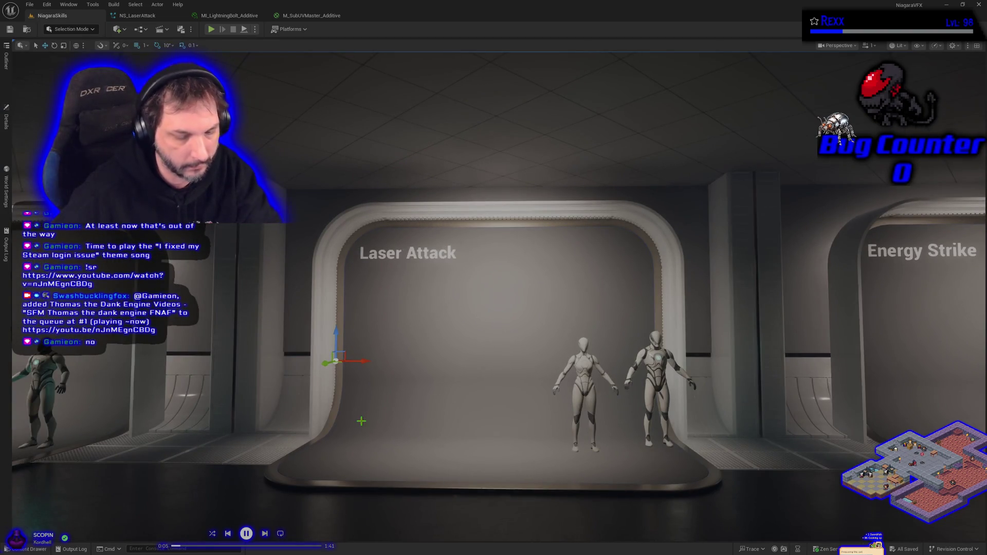
key(Escape)
click(7, 124)
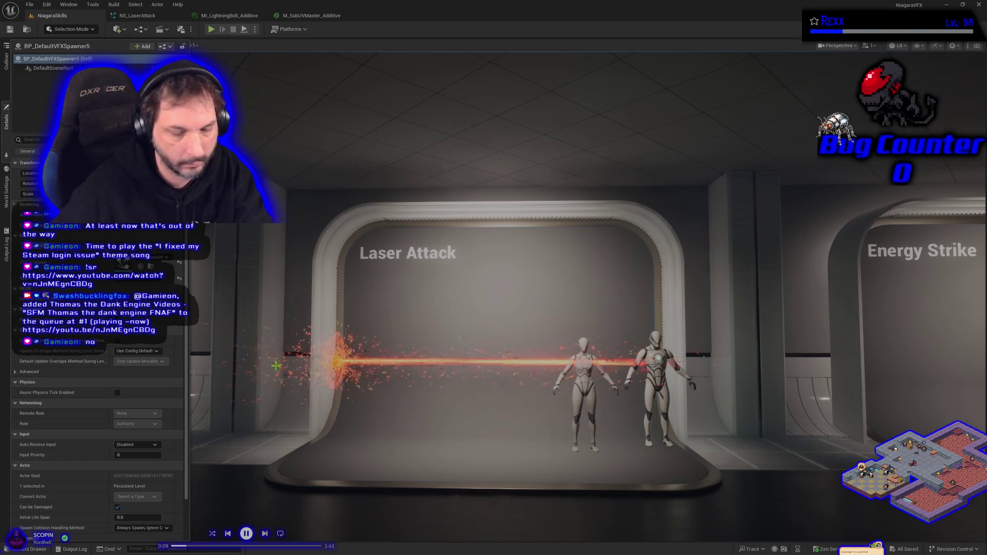
Inspect the orange beam around the Laser Attack stage, then reopen BP_DefaultVFXSpawner5's Details
scroll(357, 415, up, 6)
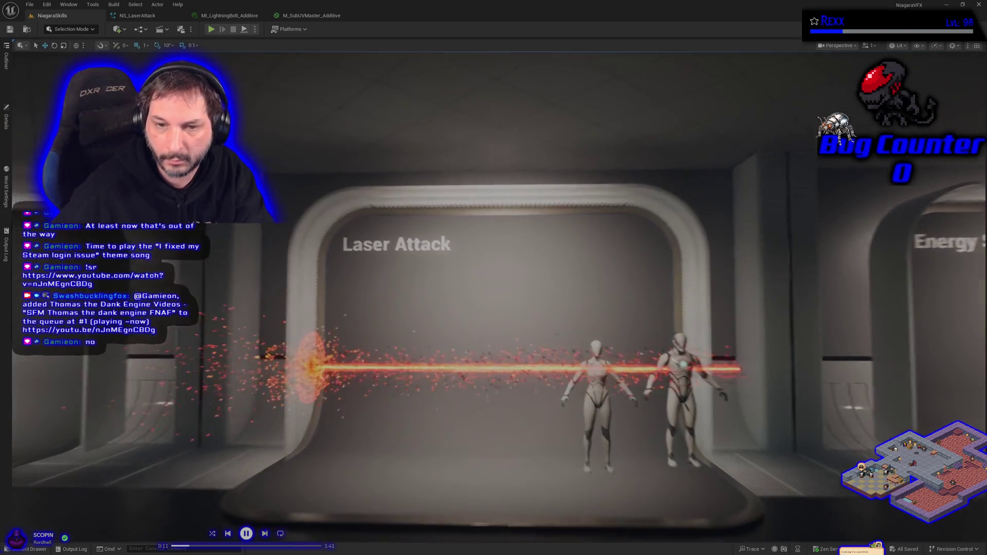
scroll(356, 414, up, 2)
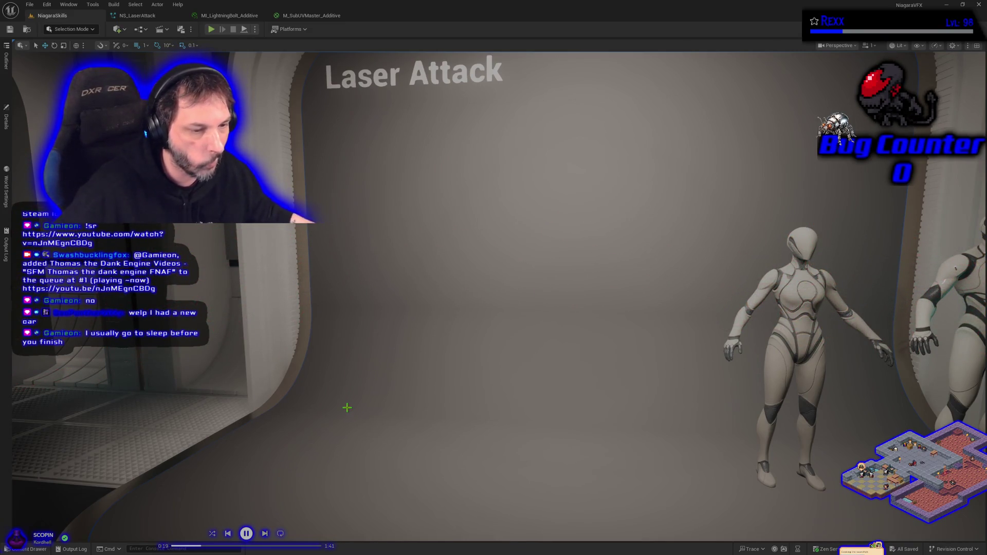
mouse_move(347, 408)
mouse_down()
mouse_move(432, 408)
mouse_move(342, 408)
mouse_move(355, 408)
mouse_up()
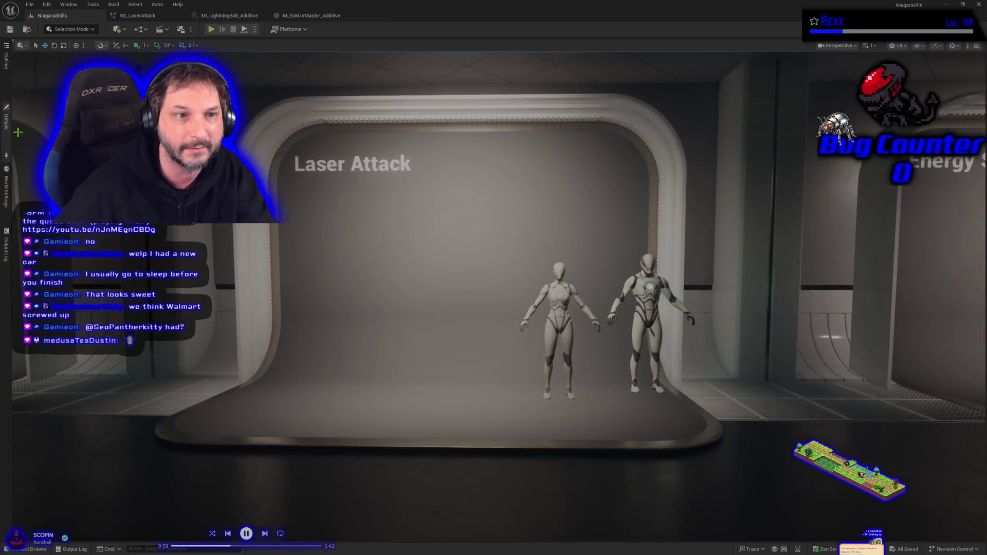
click(6, 121)
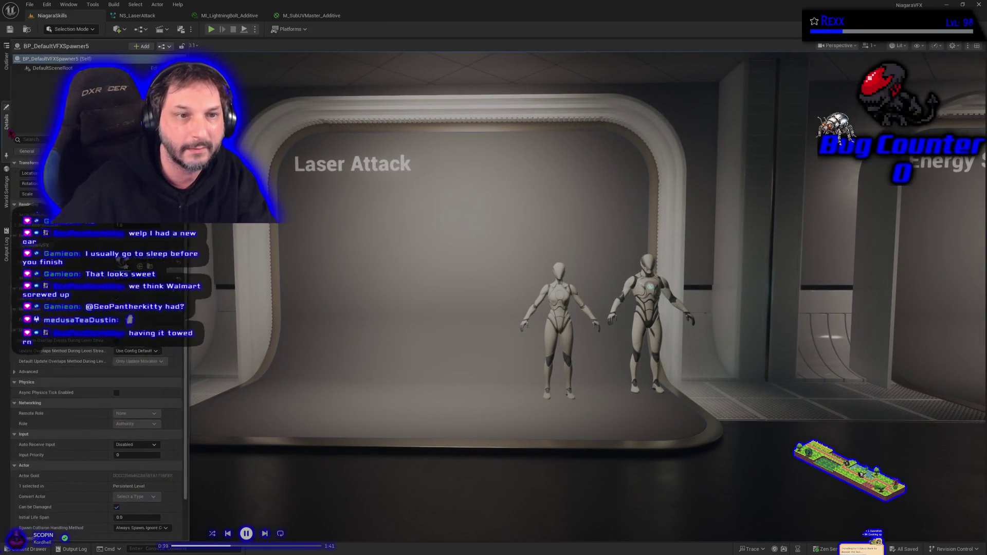